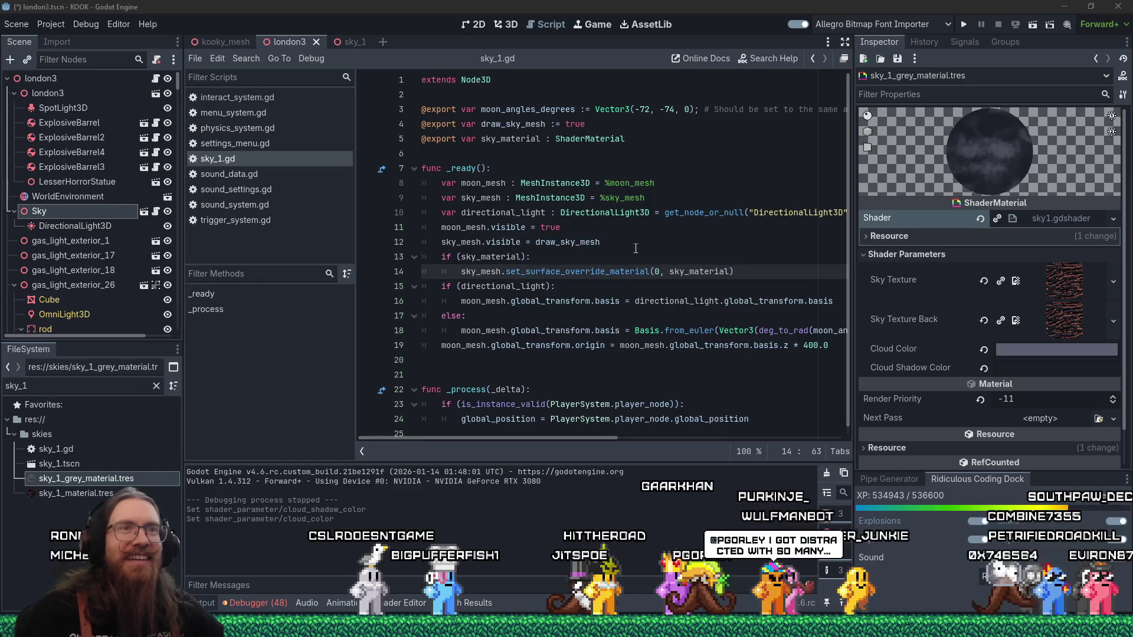
Save the london3 scene with Ctrl+S
key(ctrl+s)
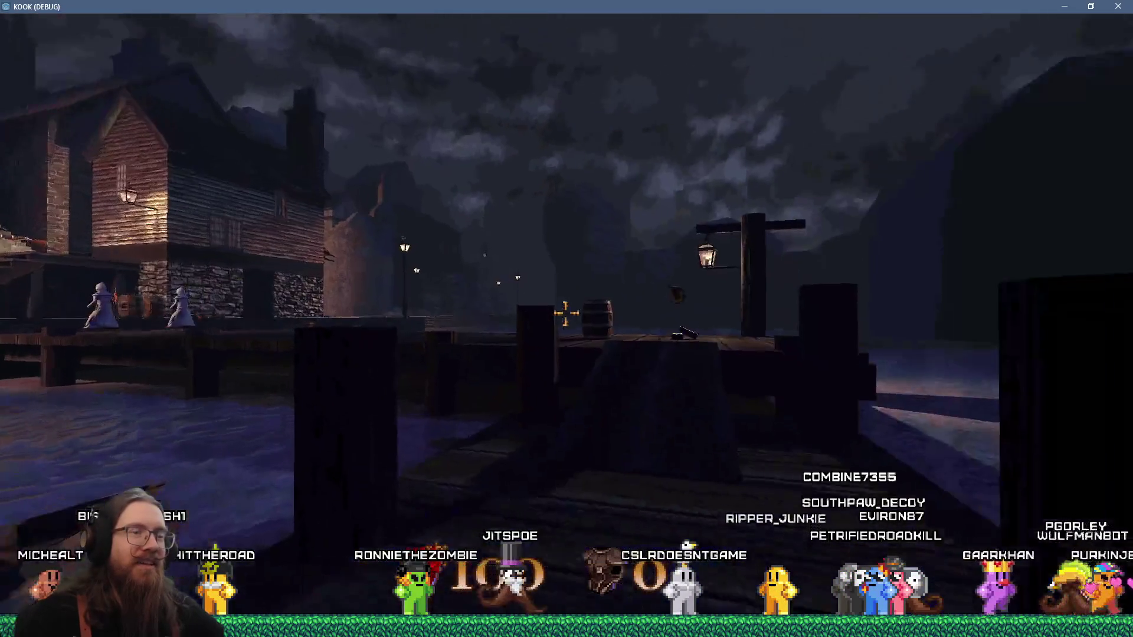
Grab the dock revolver, shoot the robed figures and winged creature, then head toward the houses
key(w)
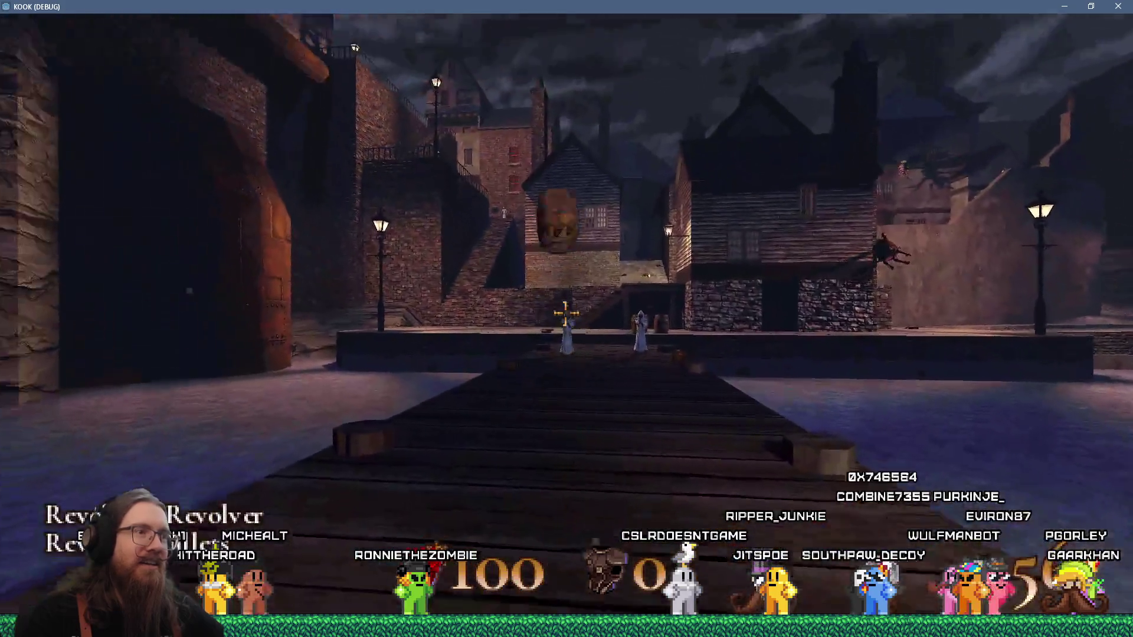
click(566, 313)
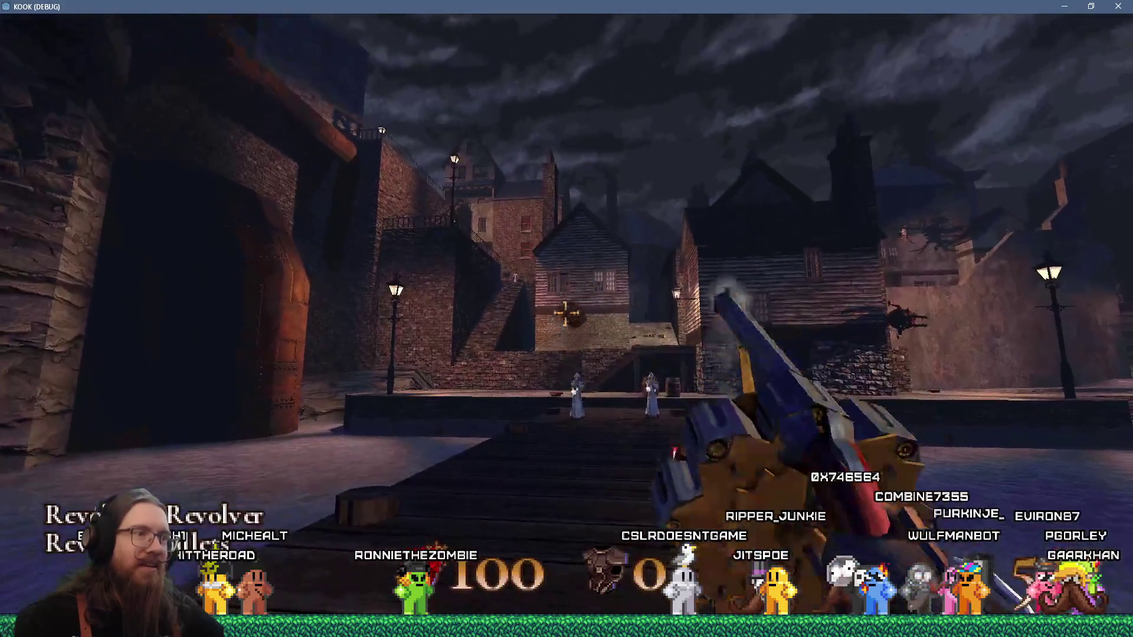
key(w)
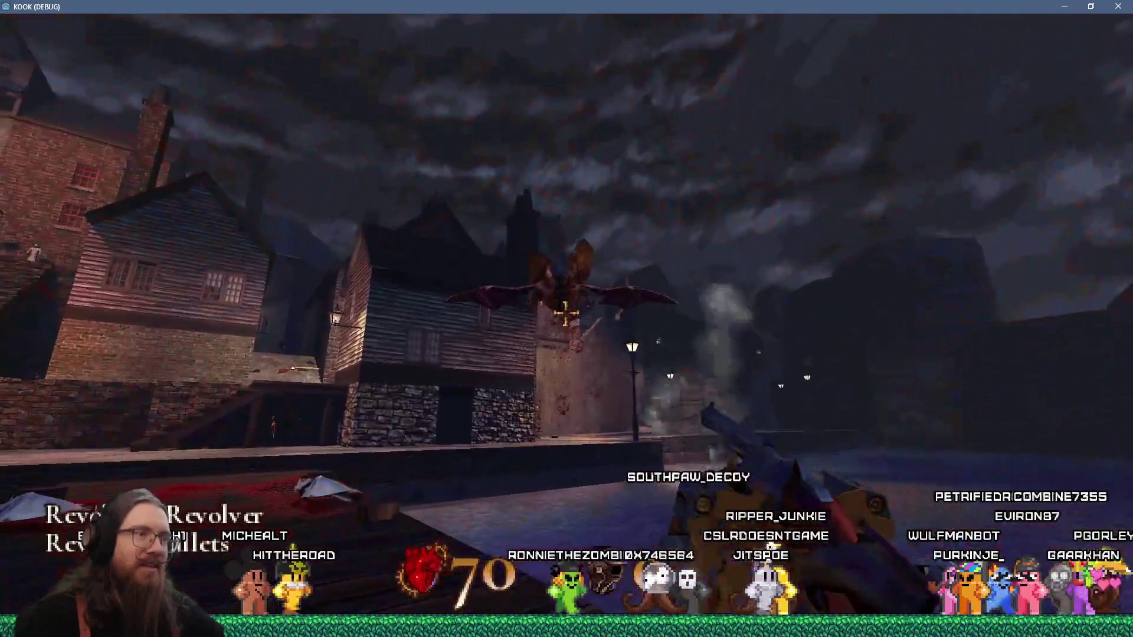
click(566, 313)
click(566, 313)
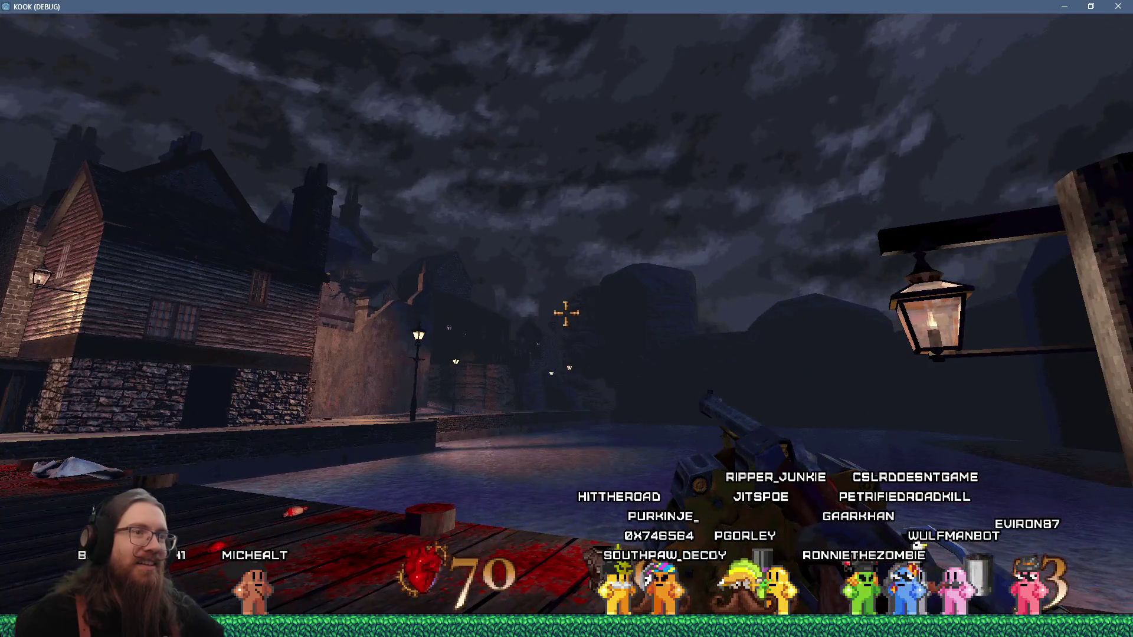
key(w)
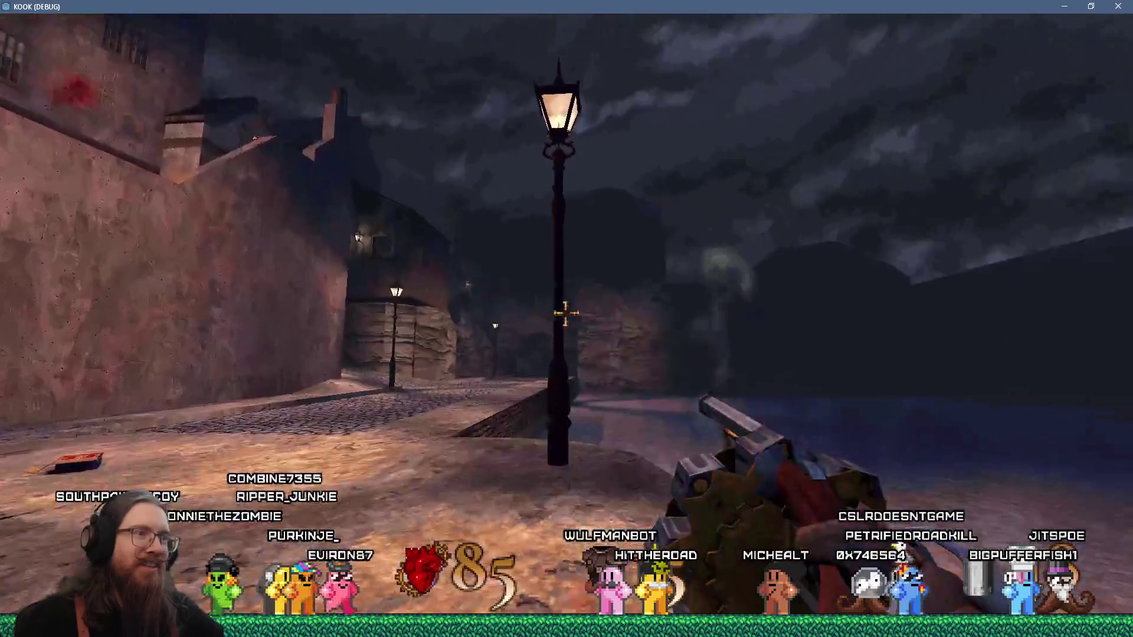
Advance into the brick alley and shoot the winged monster until it falls
mouse_move(567, 312)
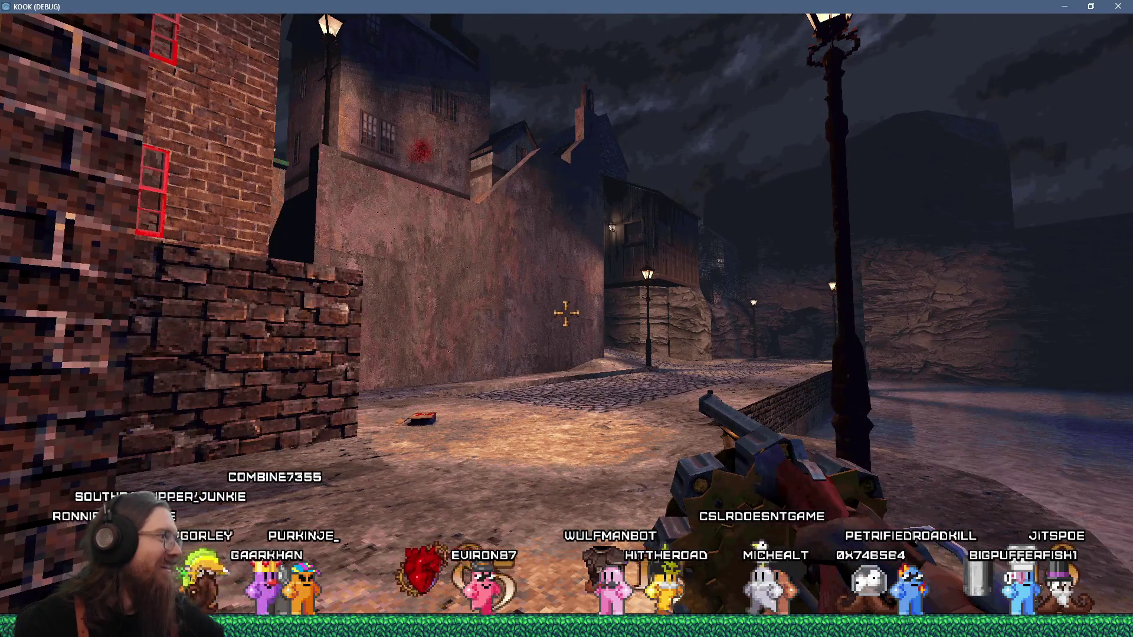
key(w)
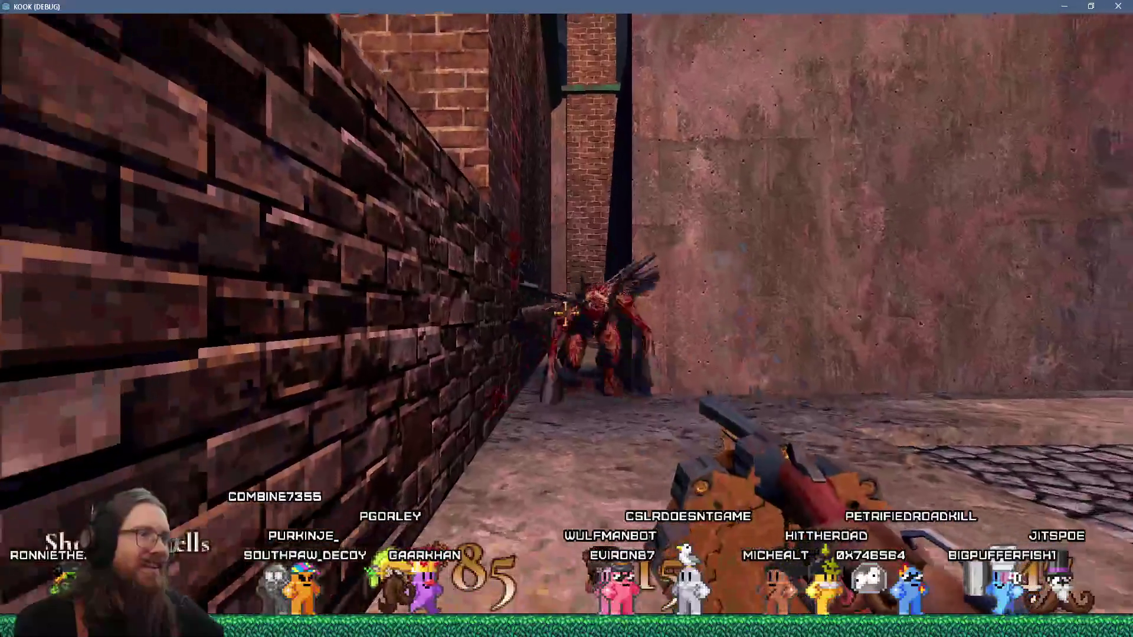
click(566, 319)
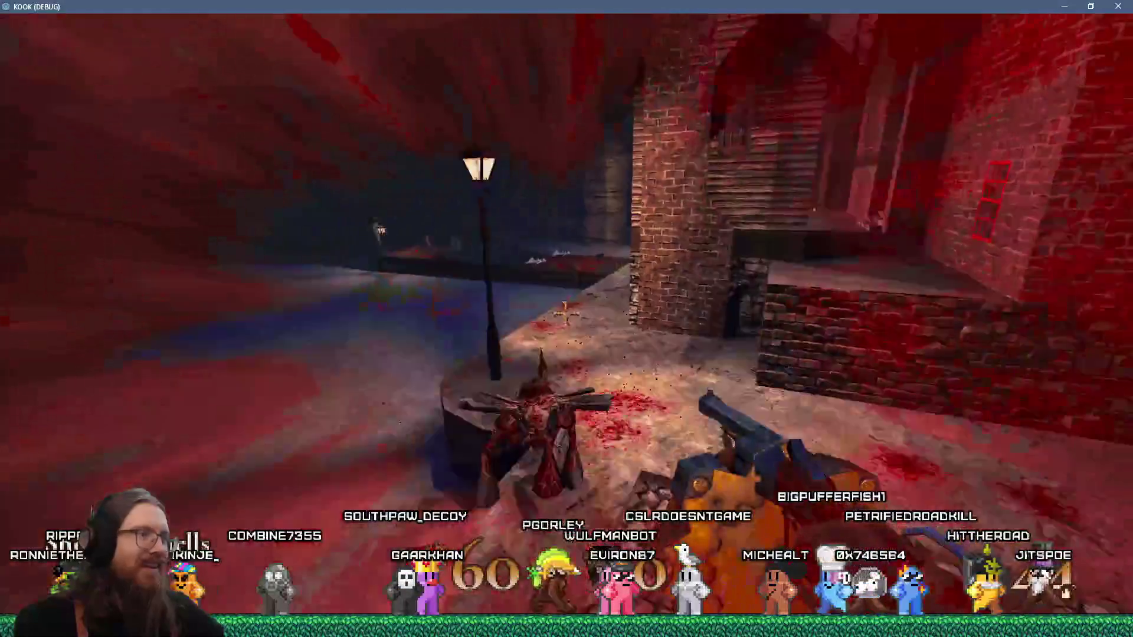
click(567, 319)
click(567, 319)
click(567, 319)
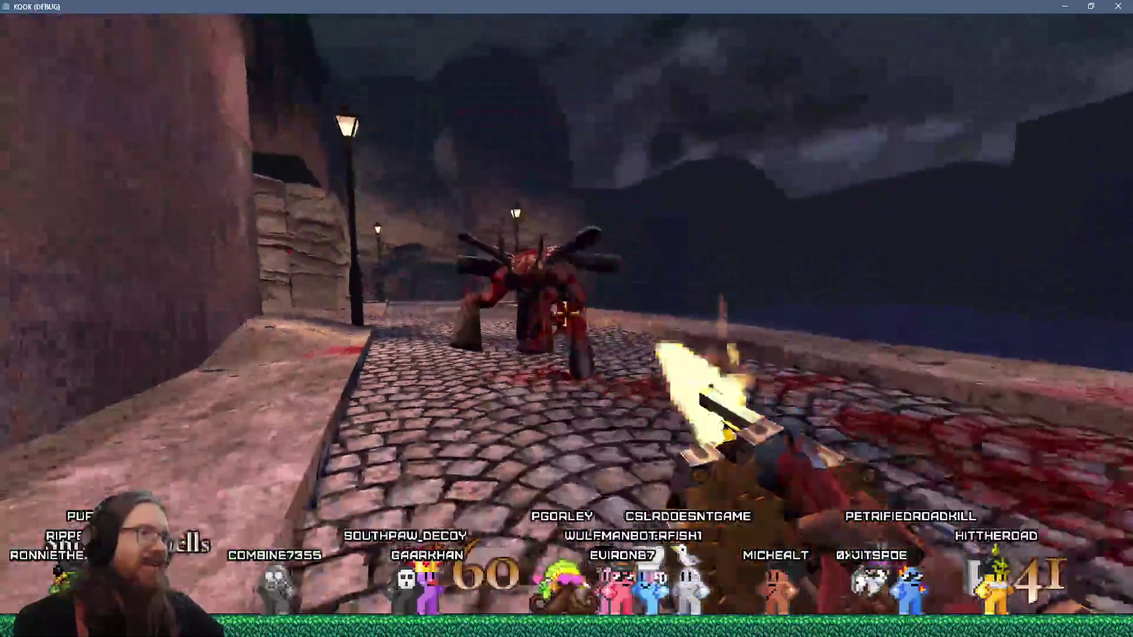
Explore the dark corner's secret stairs, cross the rooftops, and collect the key in the wooden room
key(w)
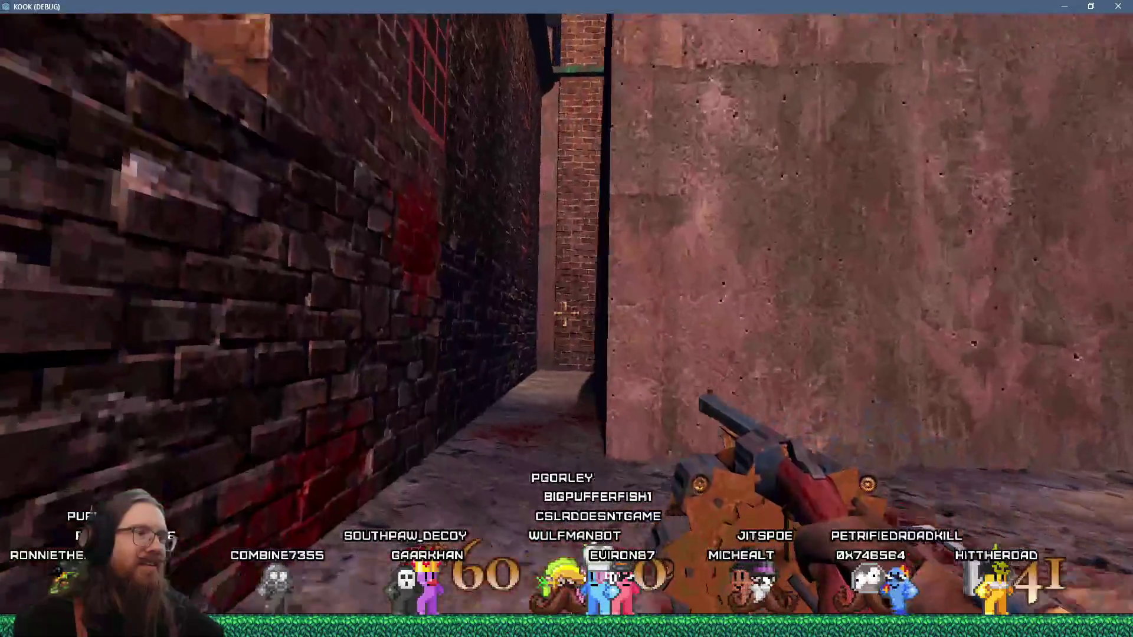
key(w)
key(w)
key(w)
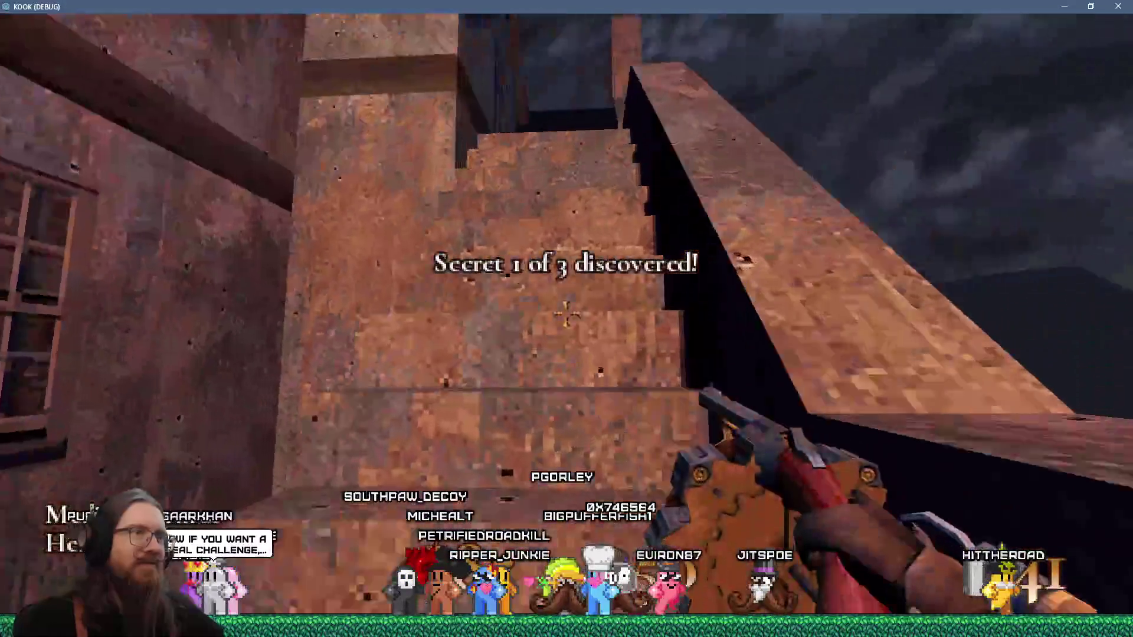
key(w)
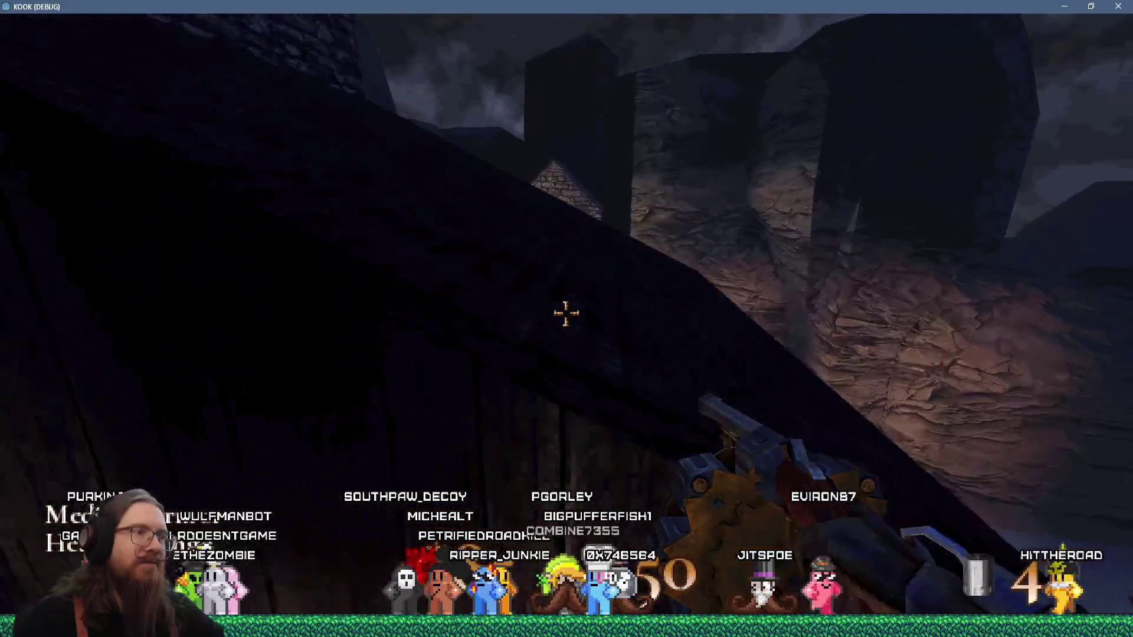
key(w)
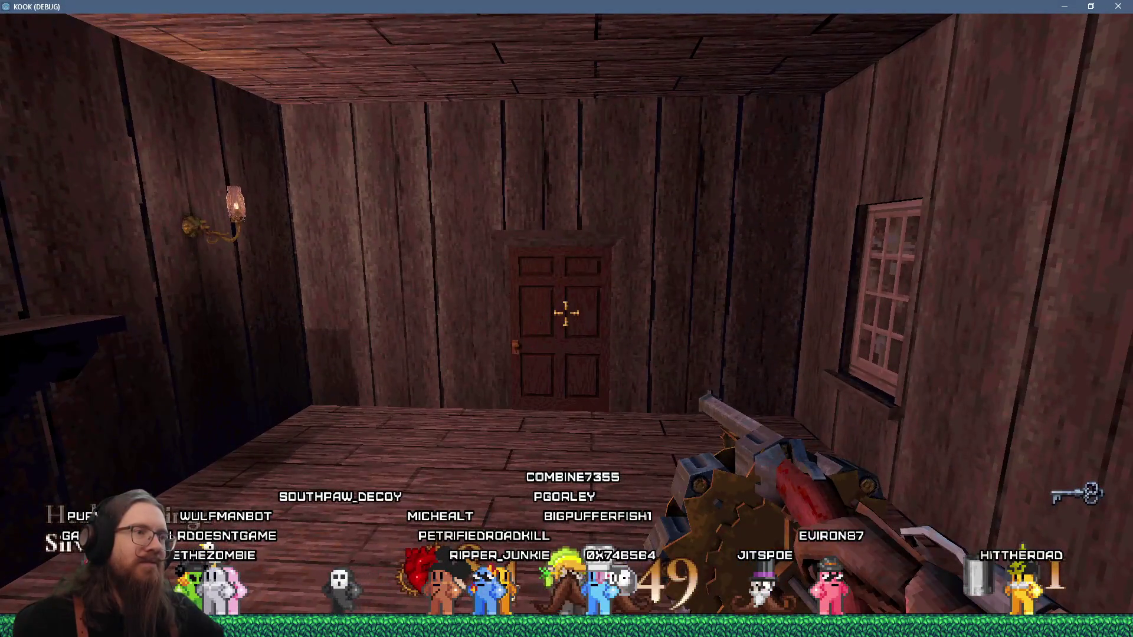
Switch to the shotgun, shoot the wooden door and kick it open
key(2)
key(w)
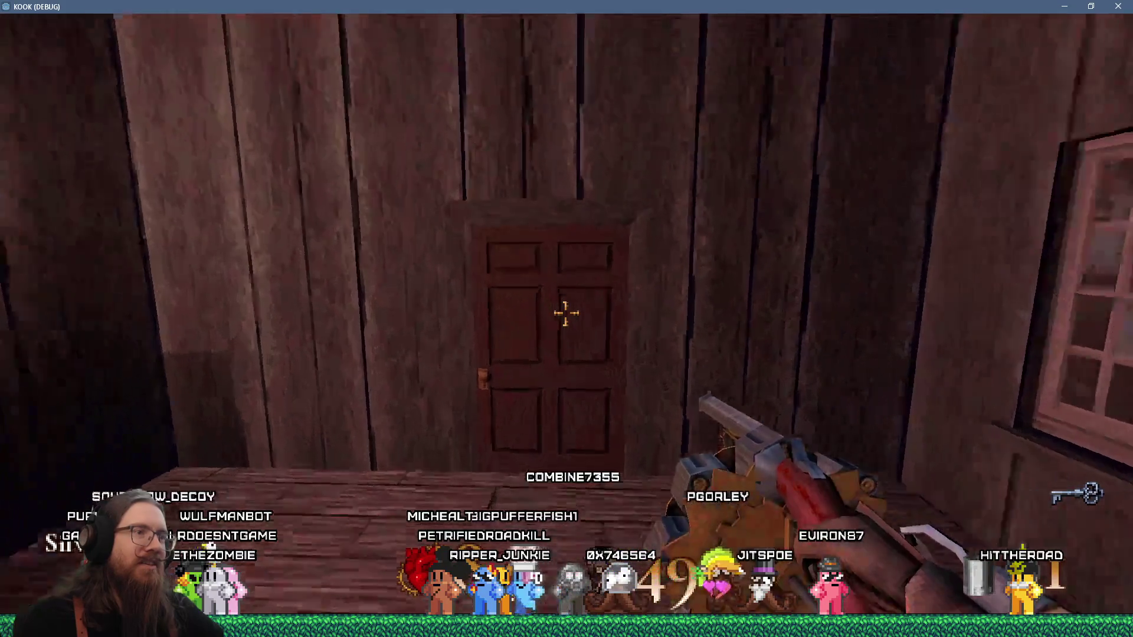
click(565, 313)
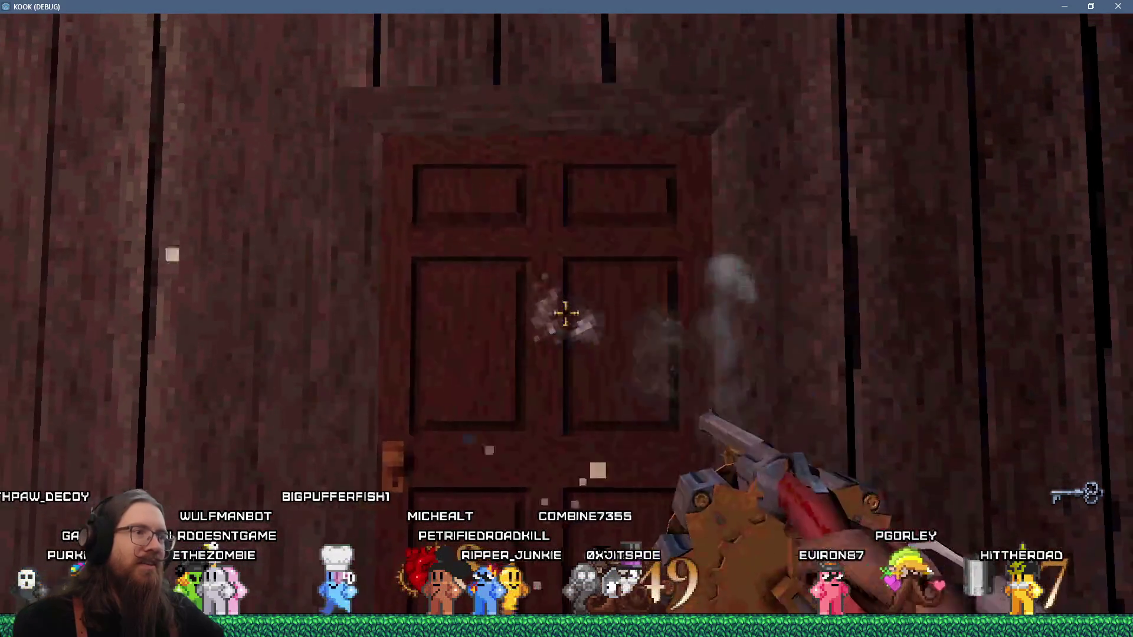
key(f)
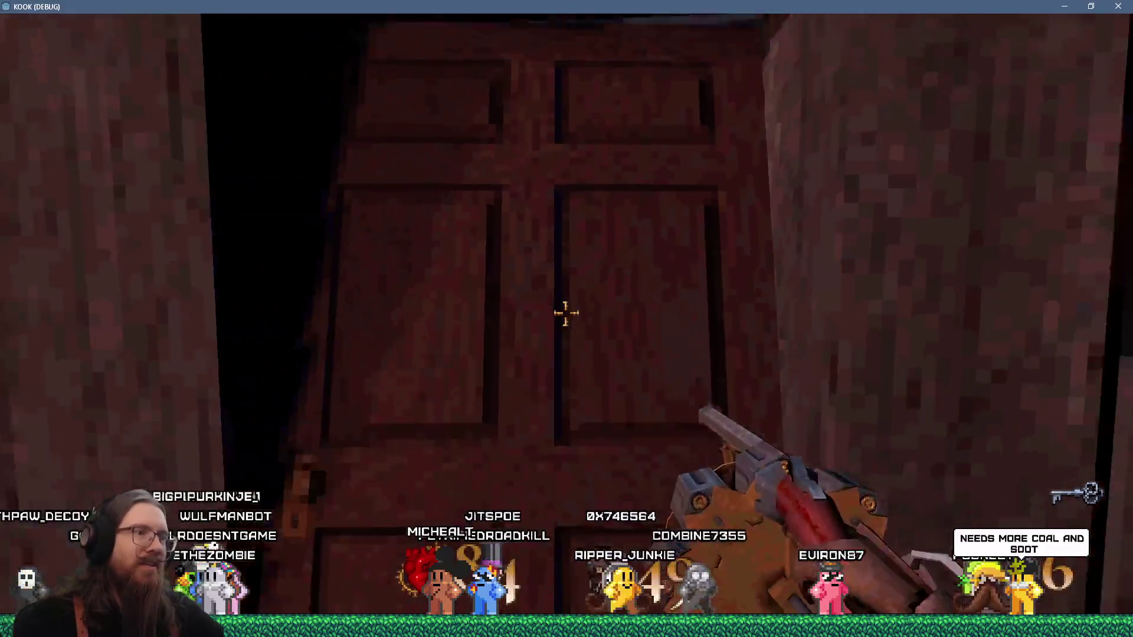
key(f)
Back away from the doorway and shoot the enemies in the bloody corridor
key(s)
click(565, 313)
key(s)
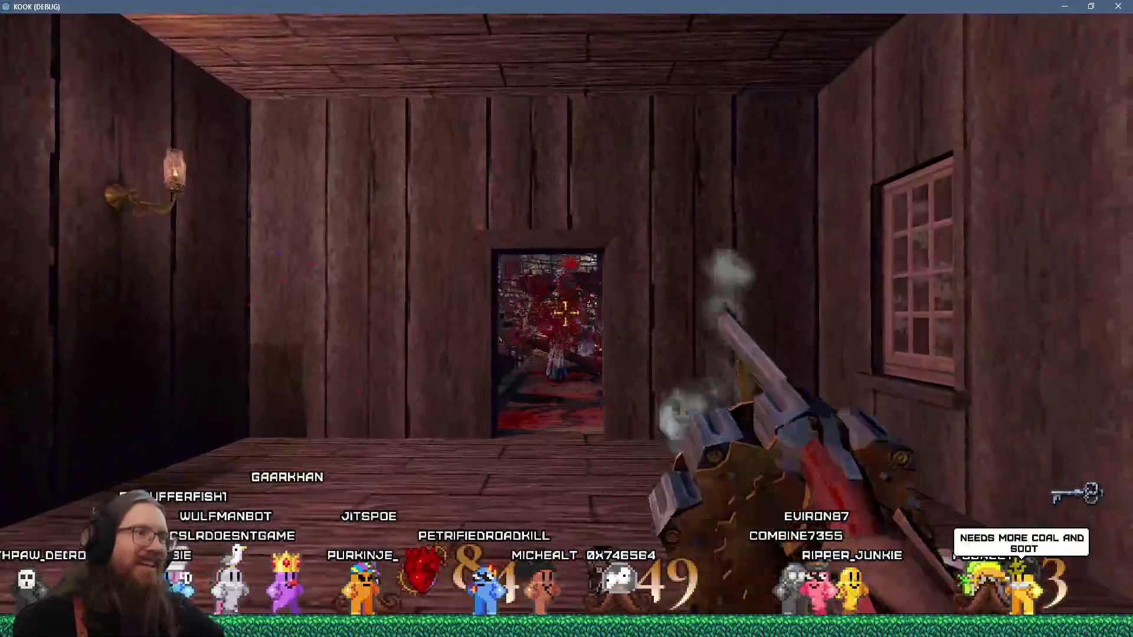
click(565, 313)
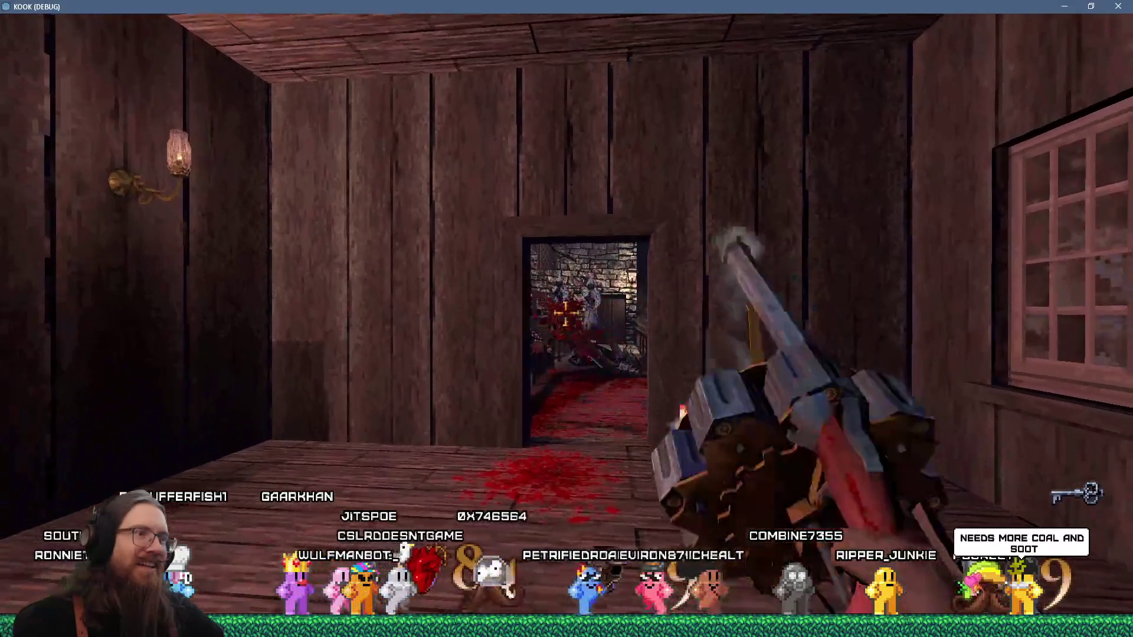
key(w)
click(566, 313)
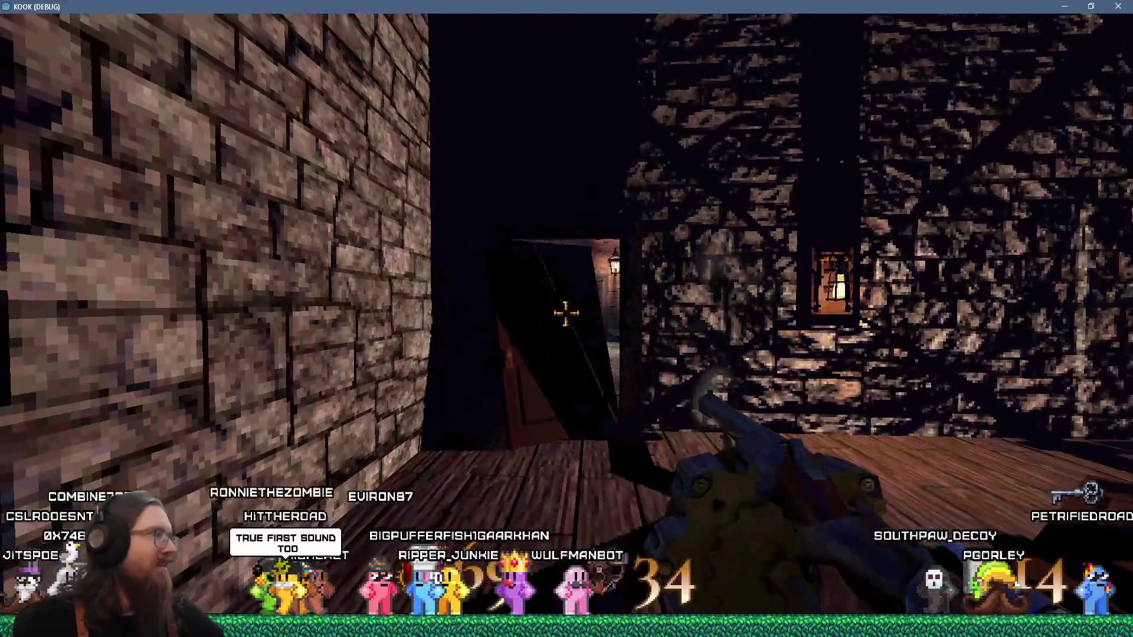
Cross the courtyard onto the balcony, climb the stone parapet, and walk up to the green door
key(w)
key(w)
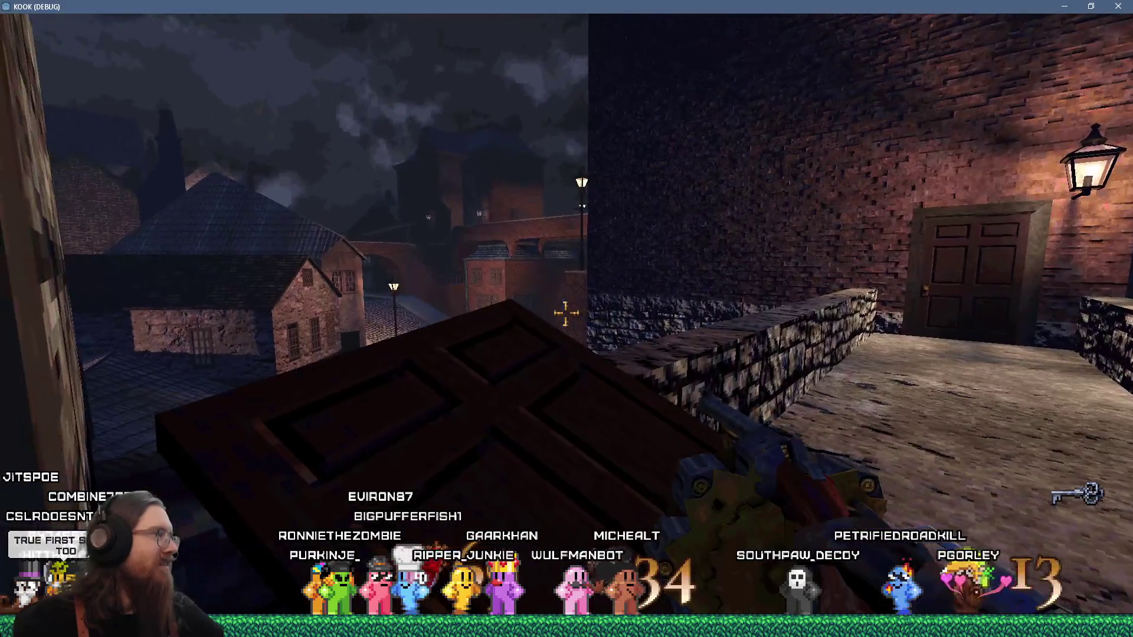
key(w)
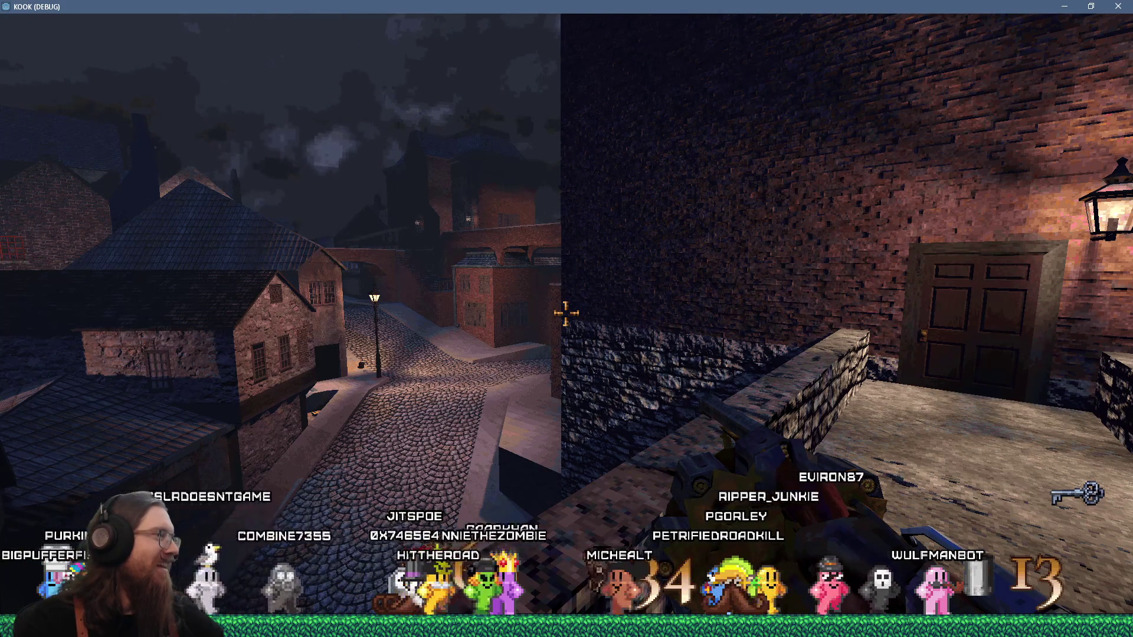
mouse_move(565, 313)
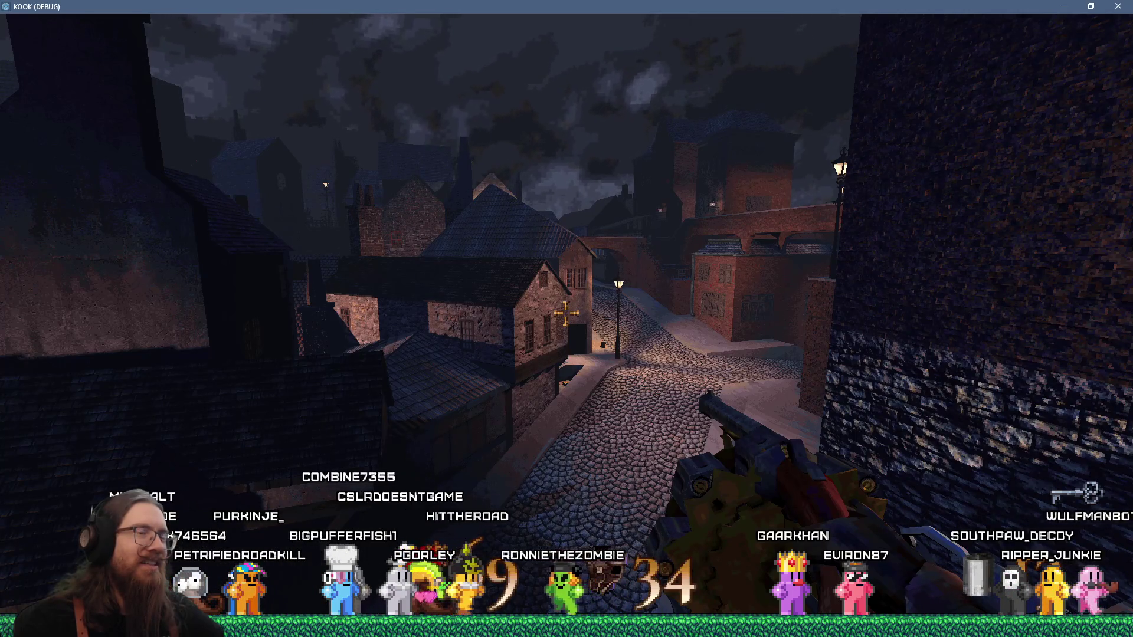
key(ctrl)
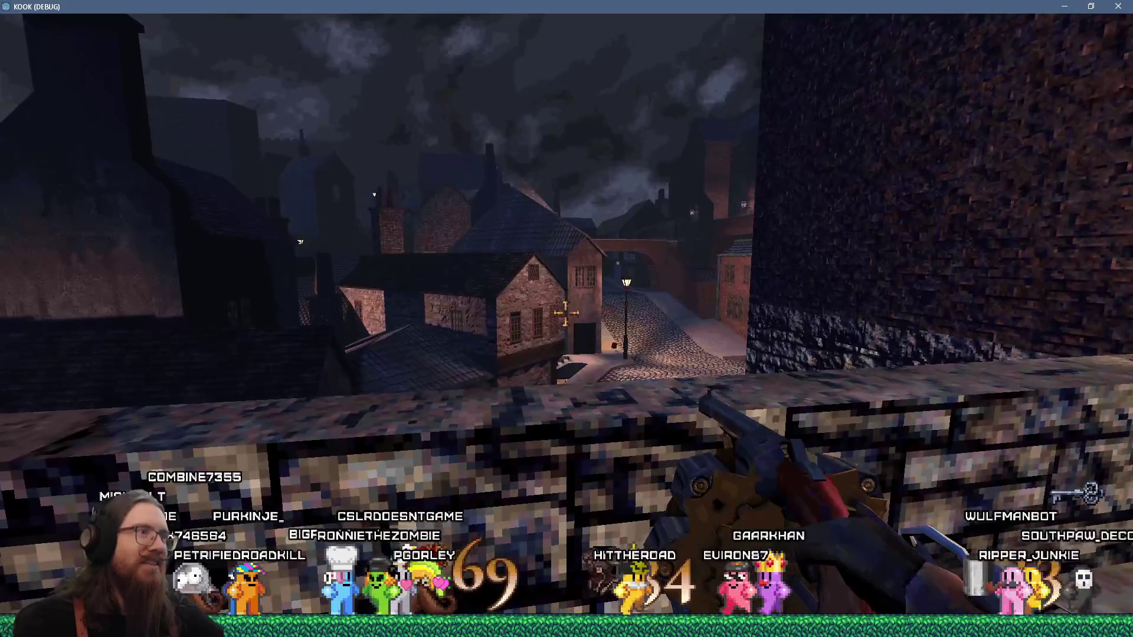
key(space)
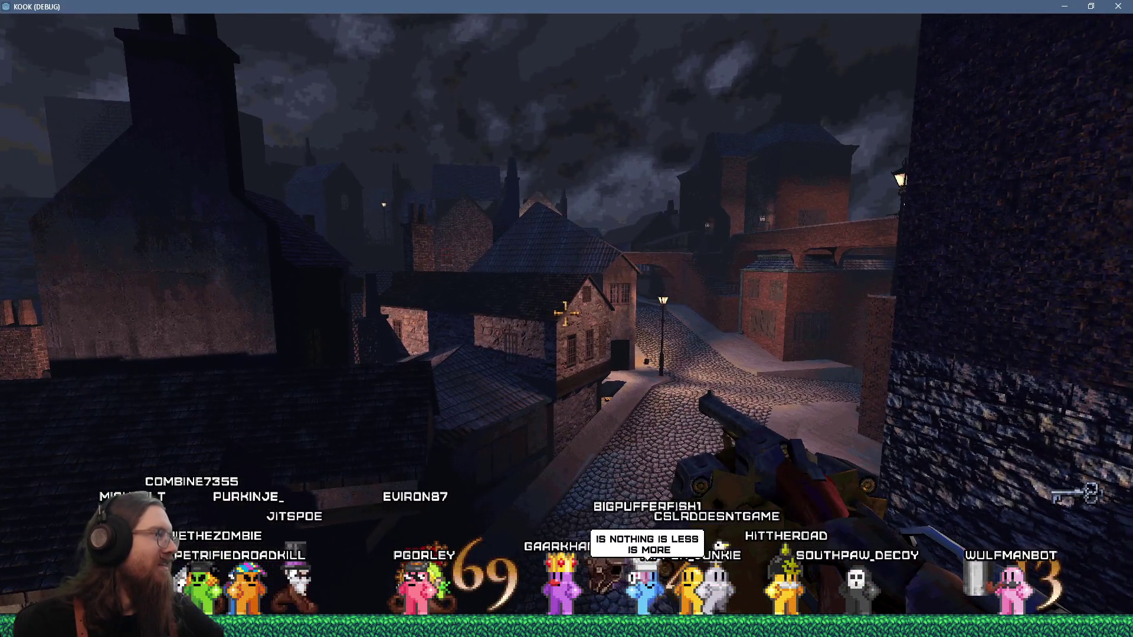
key(w)
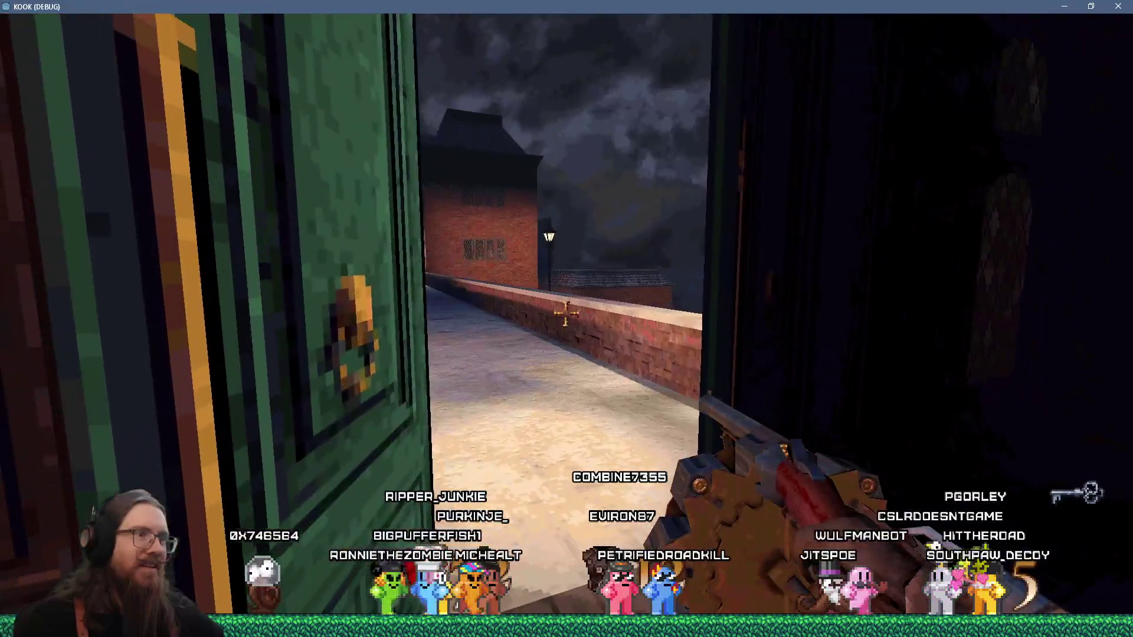
Walk out onto the rooftop bridge and look over the courtyard, sky and brick buildings
key(w)
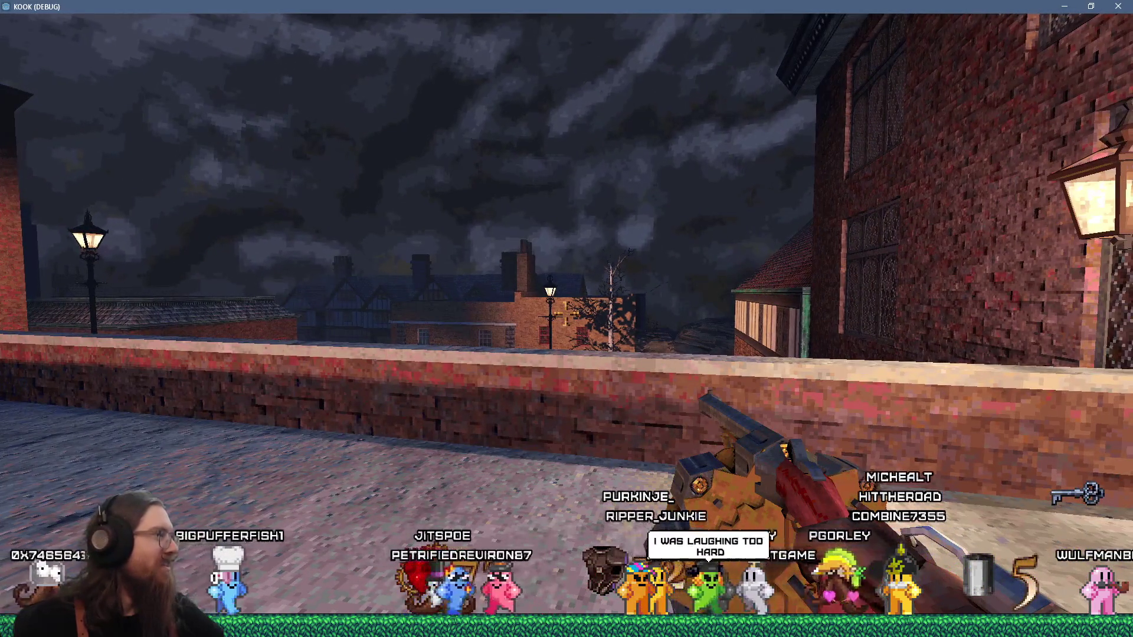
key(w)
key(space)
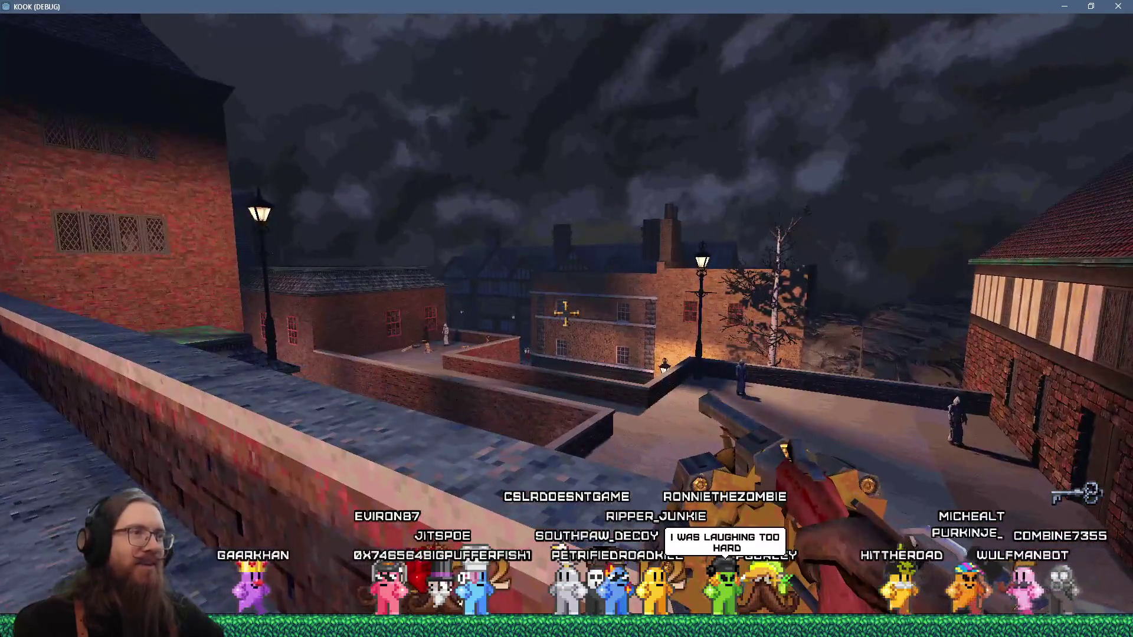
key(w)
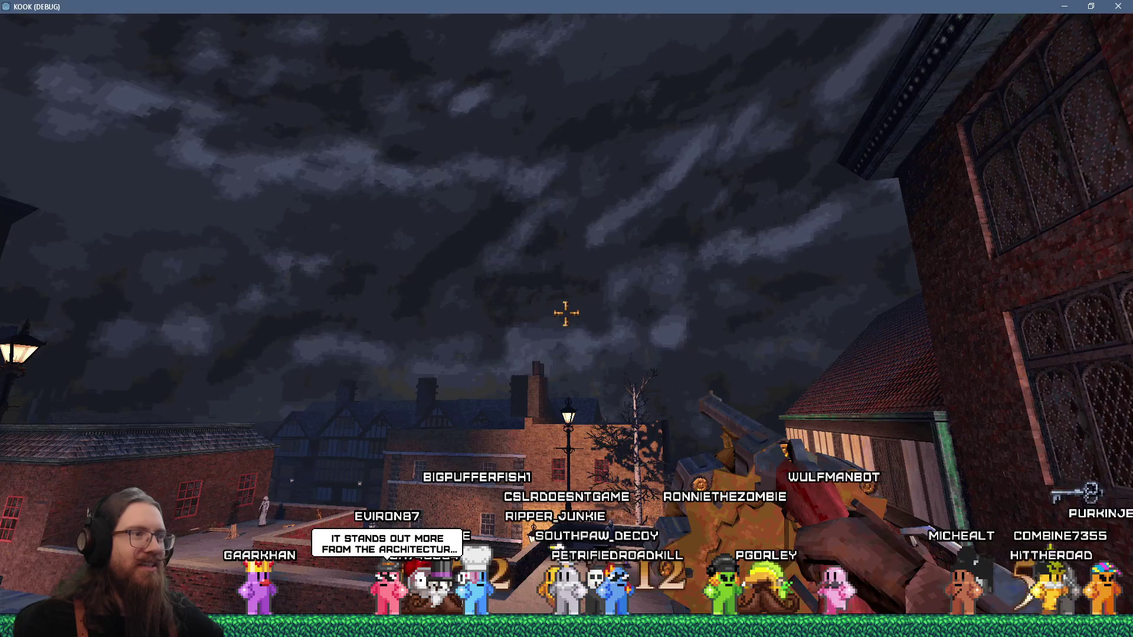
key(w)
key(w)
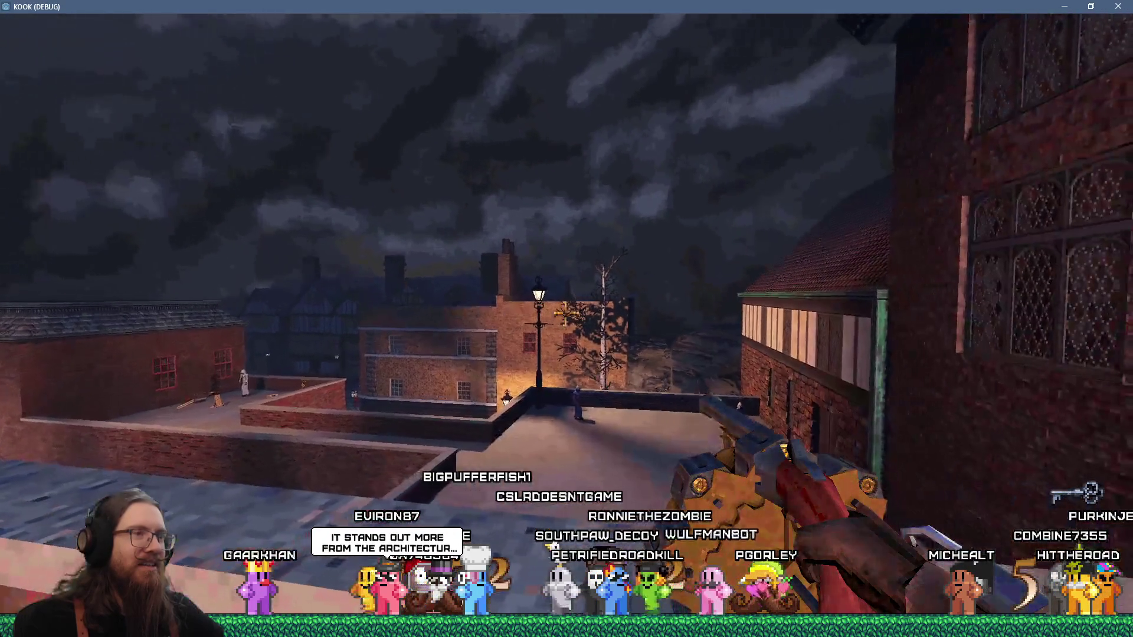
key(w)
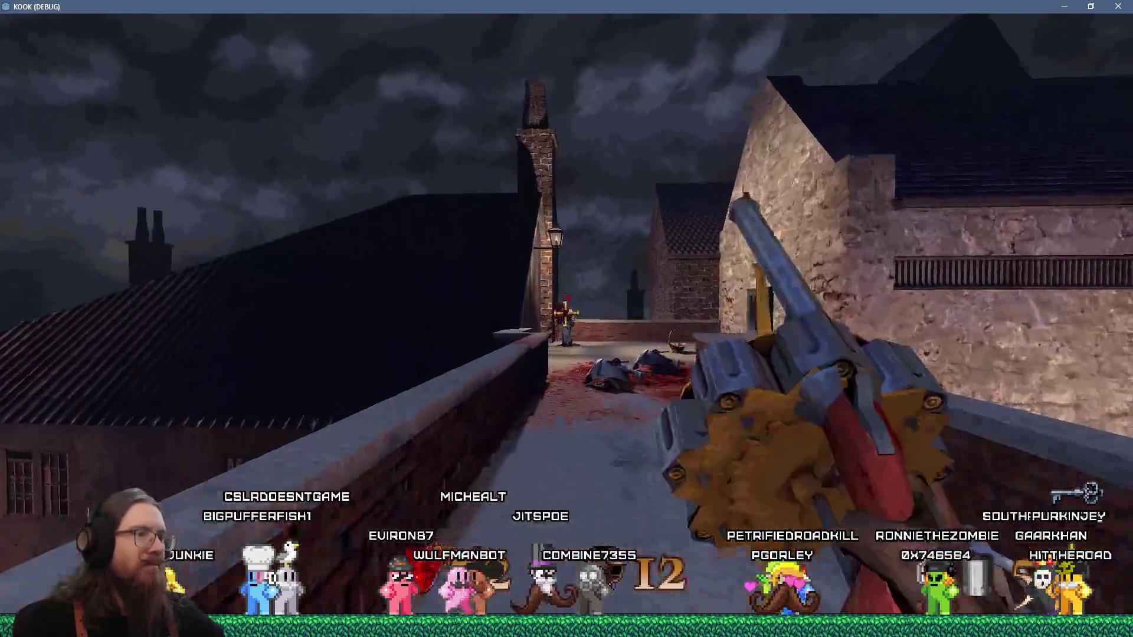
Shoot enemies along the bridge, kick open the door, kill the charging creature, and enter the corridor
click(565, 313)
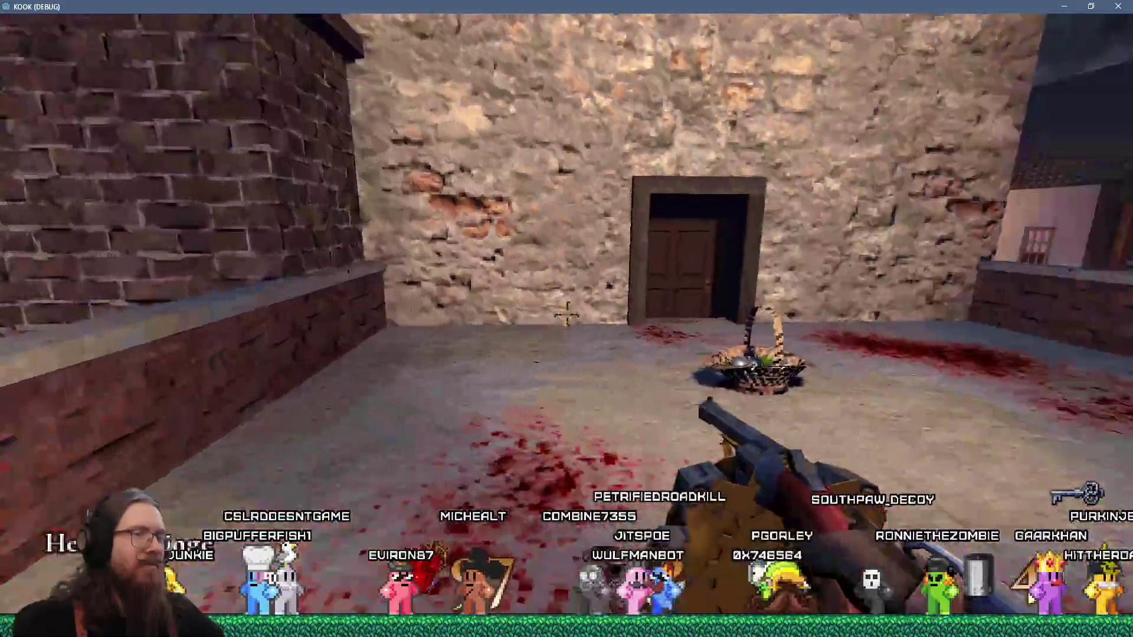
key(f)
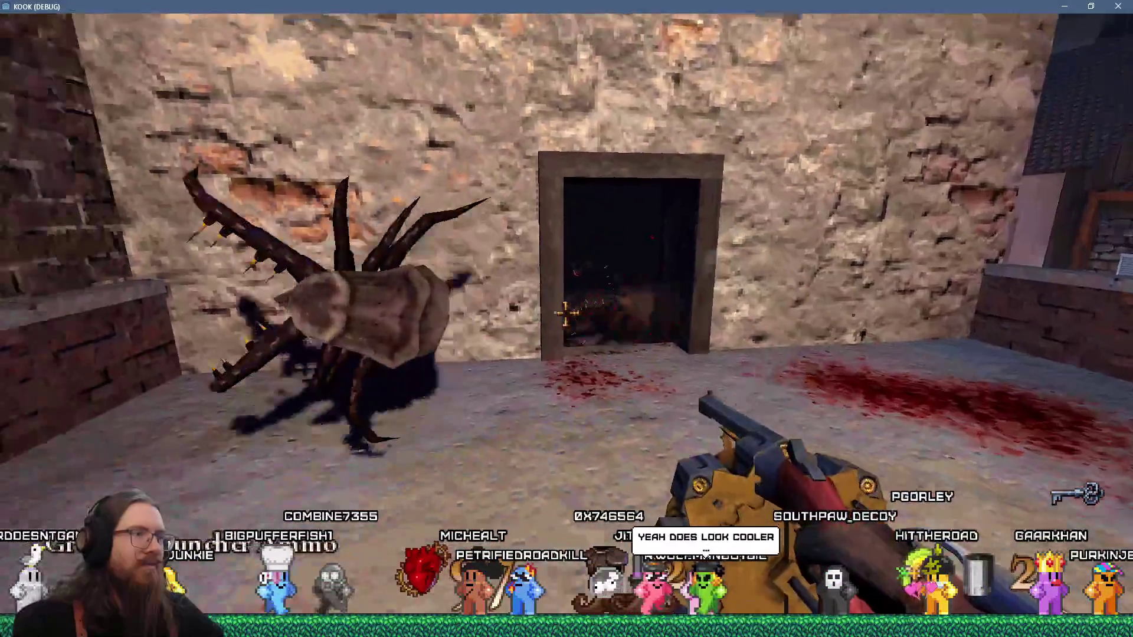
click(566, 314)
key(f)
key(w)
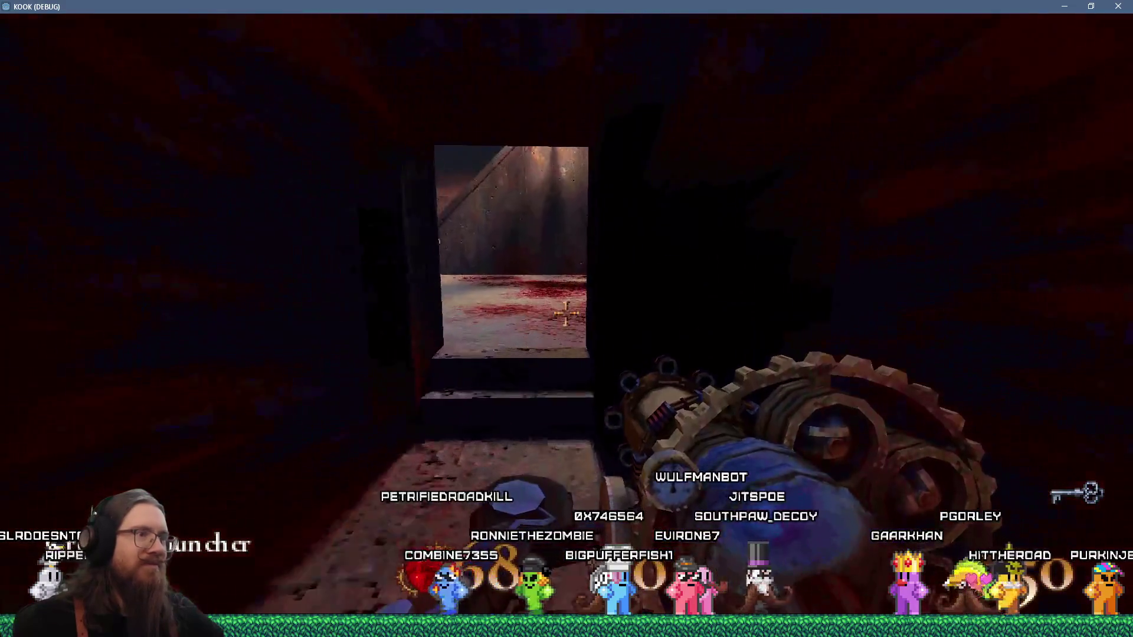
Return to the courtyard, walk the bridge up the cobbled lane, and kill the hooded enemy
key(s)
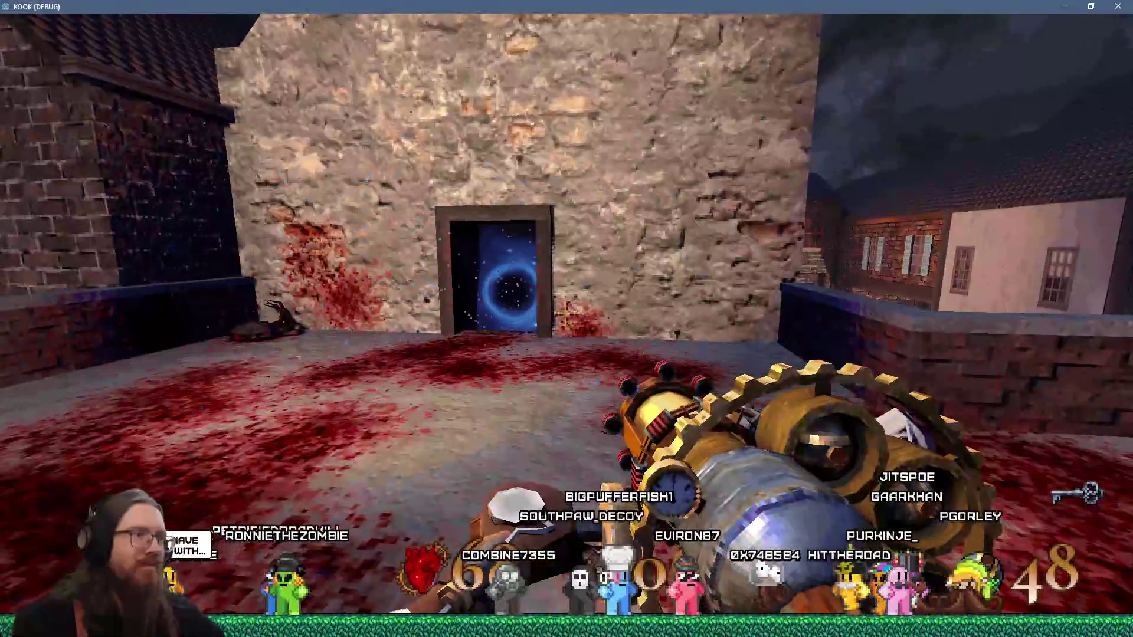
key(Right)
key(Left)
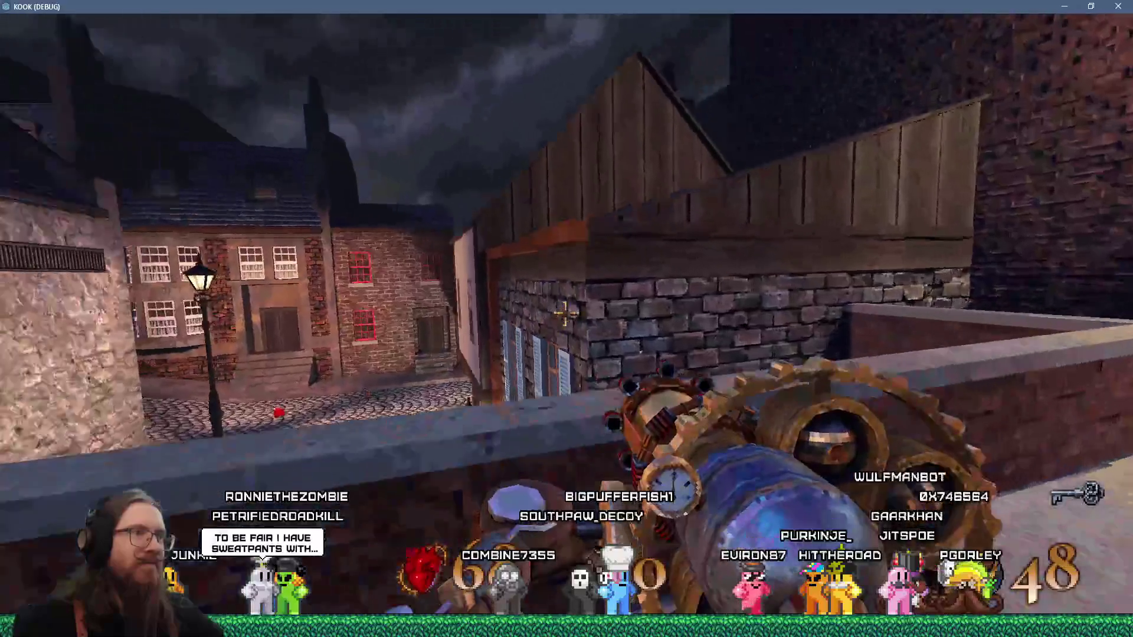
key(w)
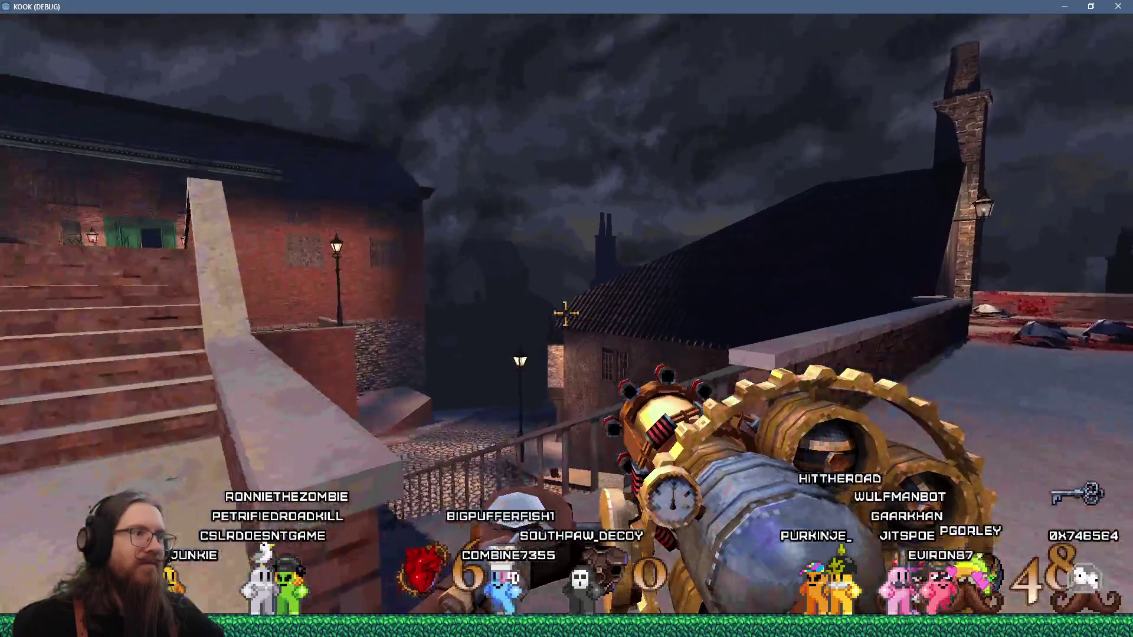
key(Right)
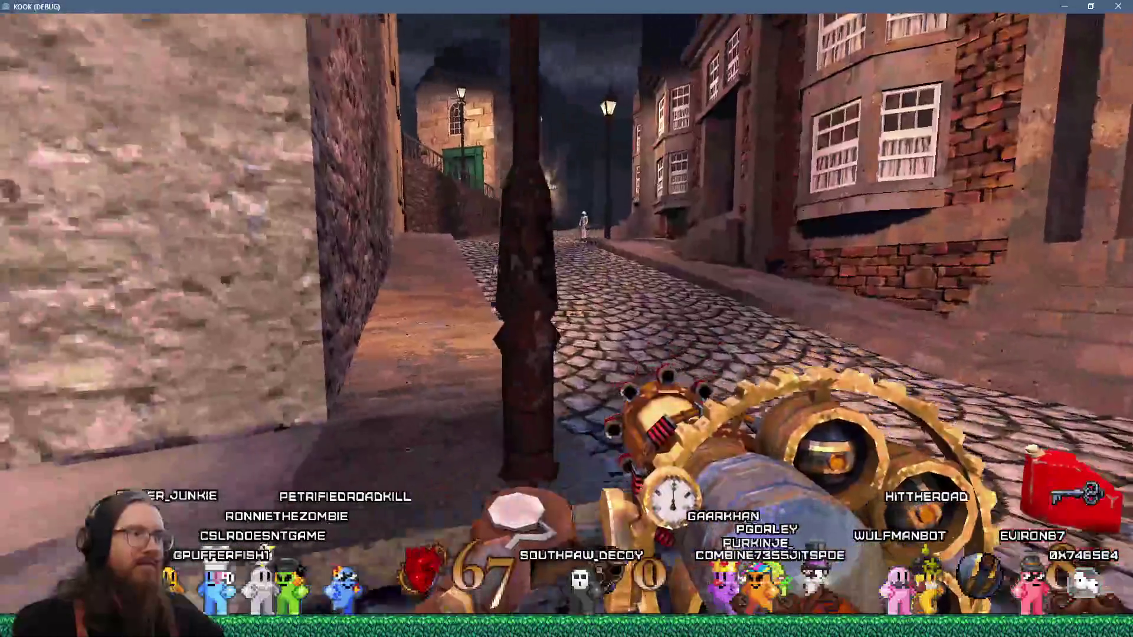
key(w)
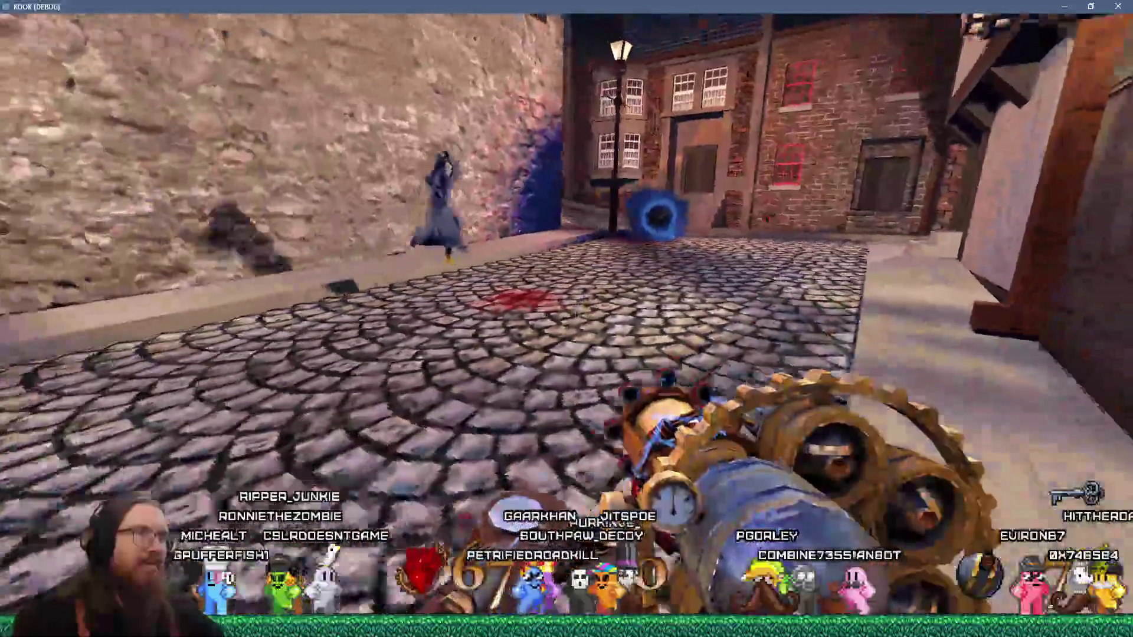
key(s)
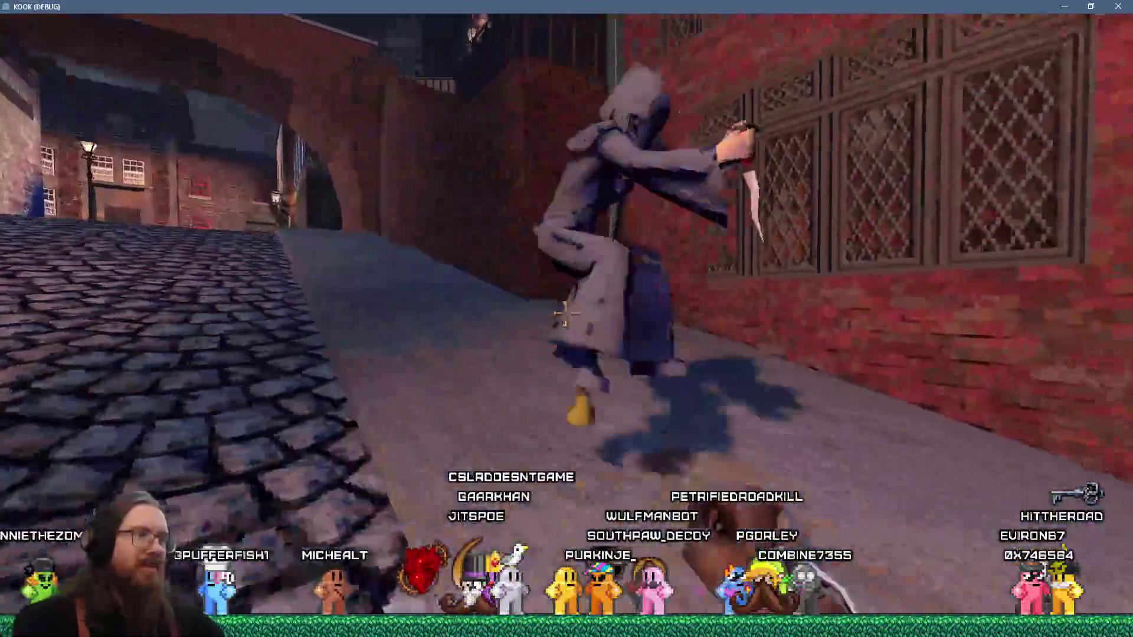
click(565, 314)
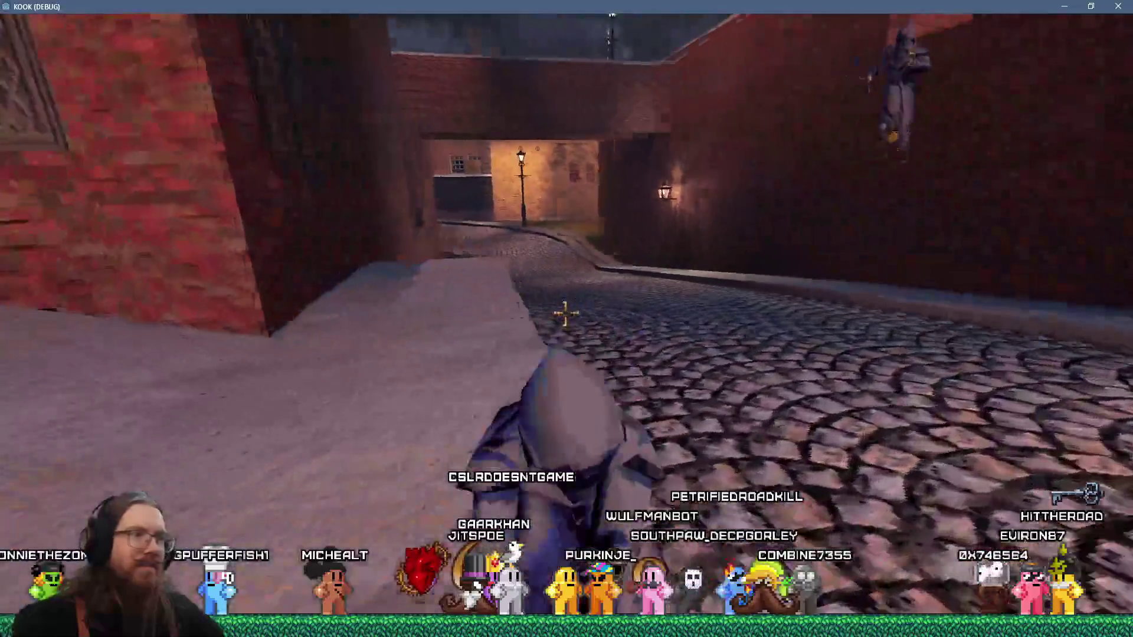
Push through the alleys collecting Shotgun Shells and a Syringe, attack a hooded enemy, then close the game
key(w)
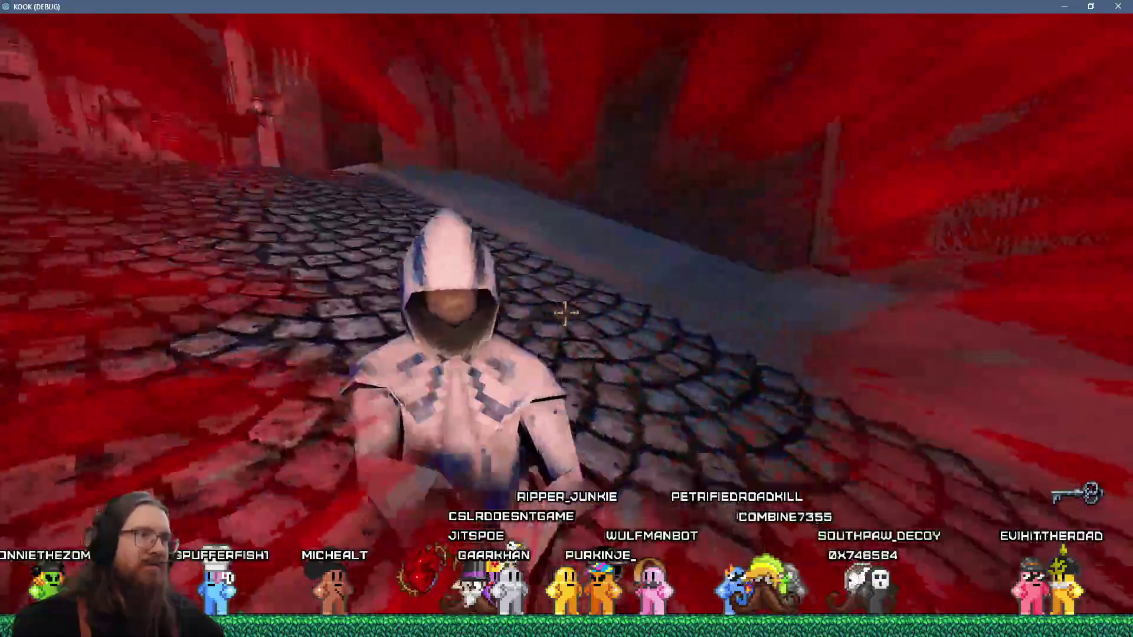
key(w)
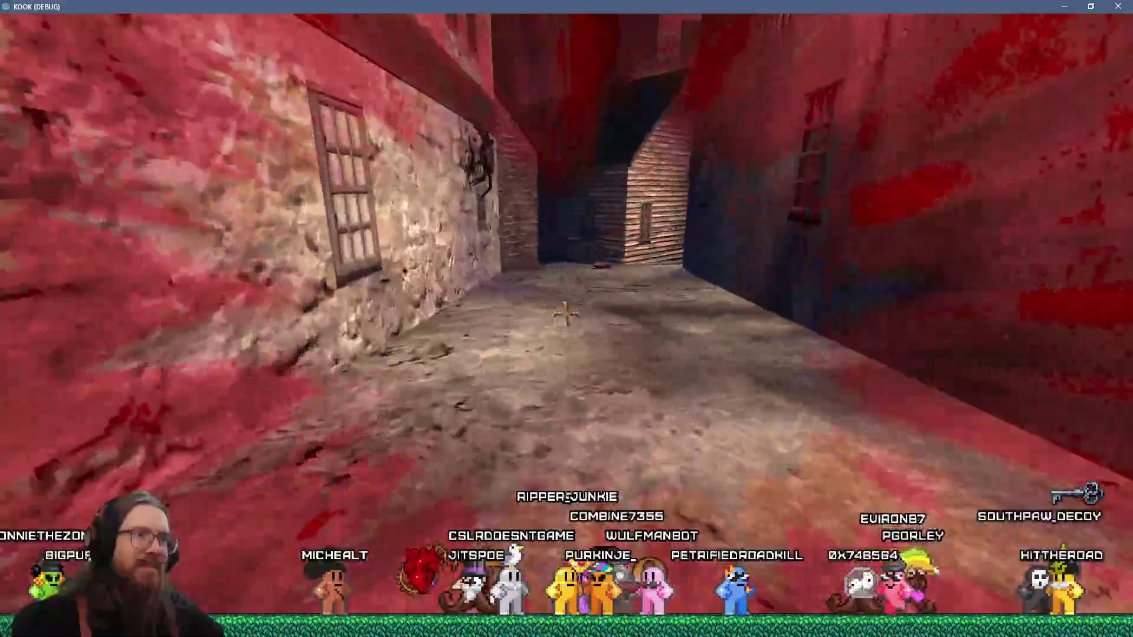
key(w)
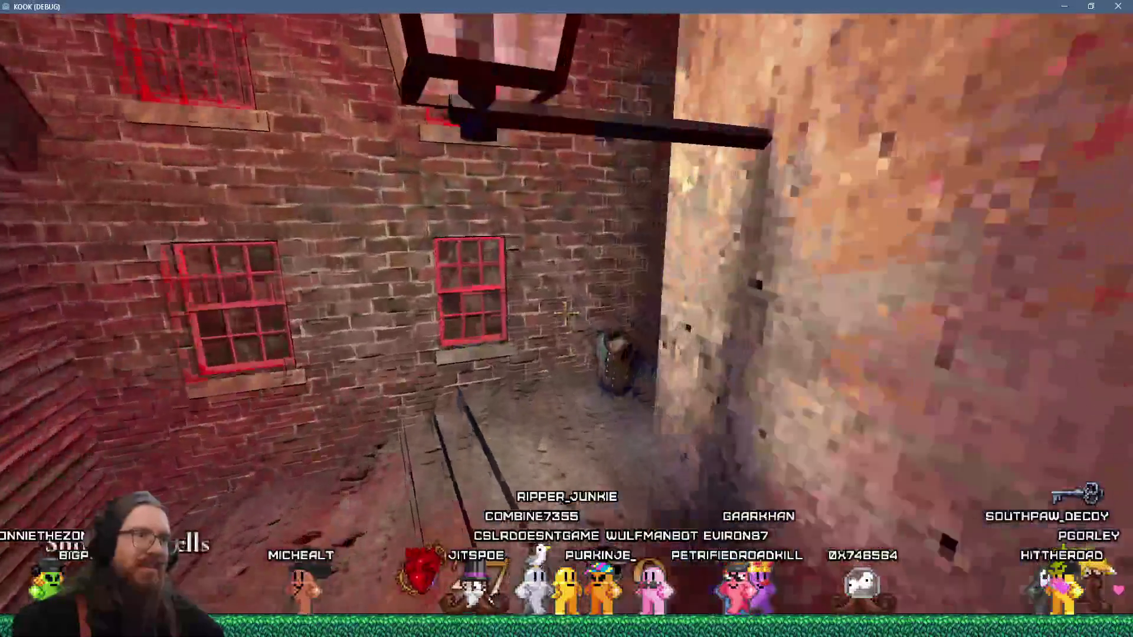
key(w)
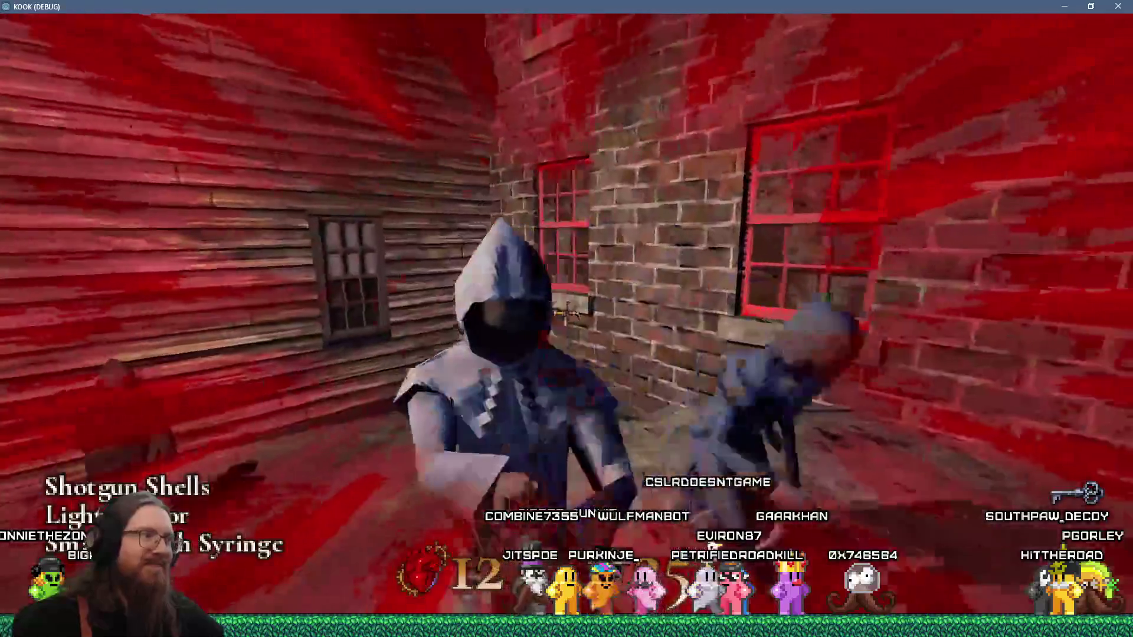
key(w)
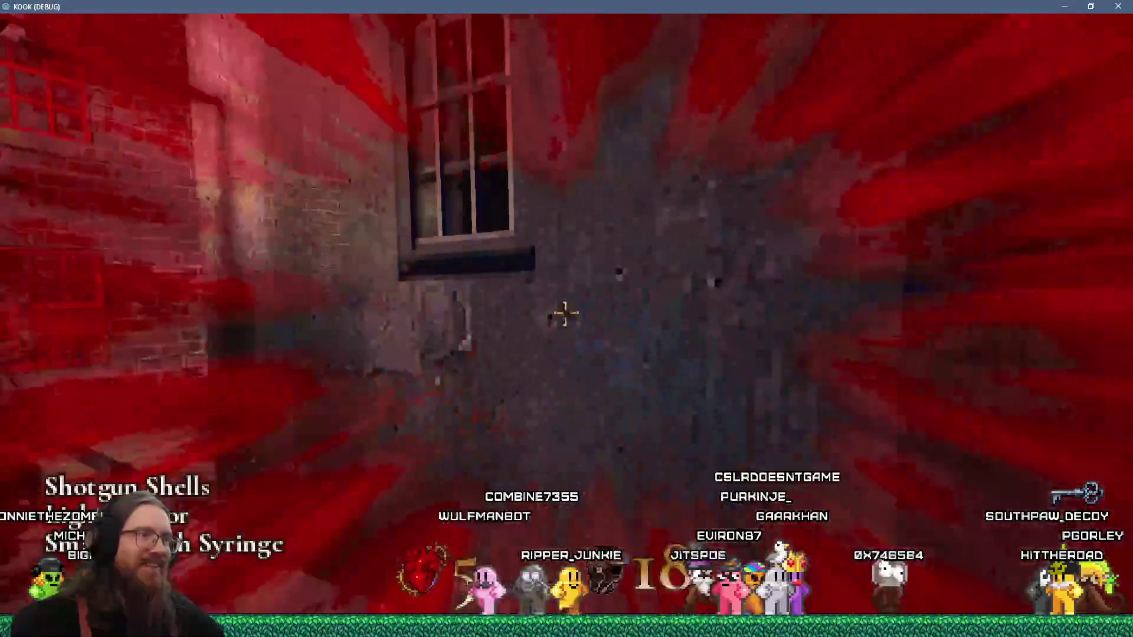
key(w)
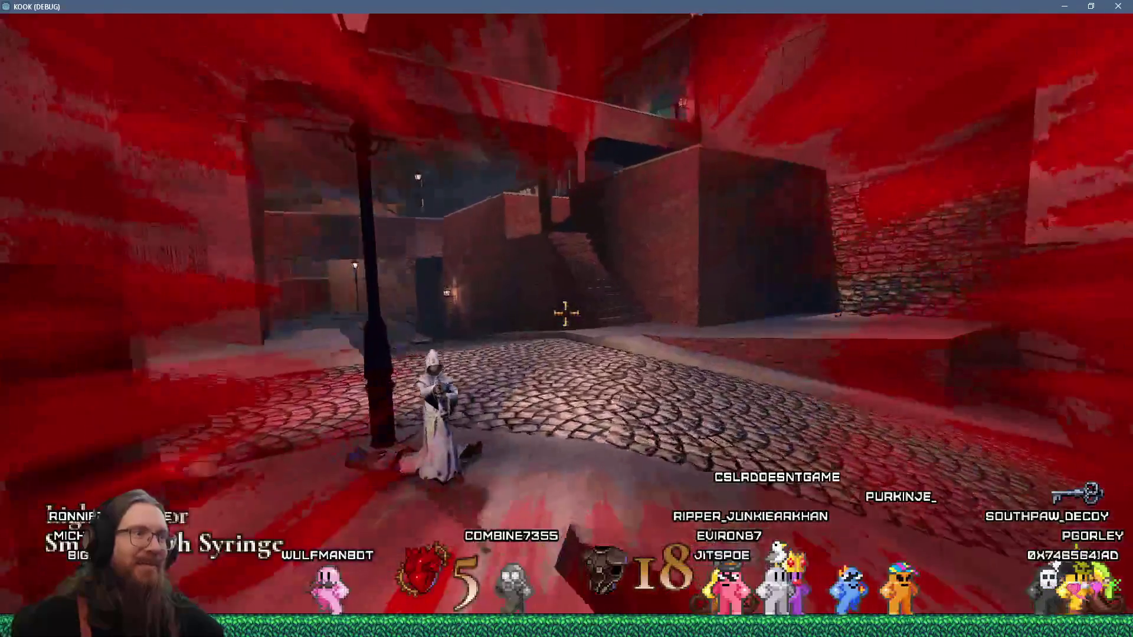
click(566, 314)
key(w)
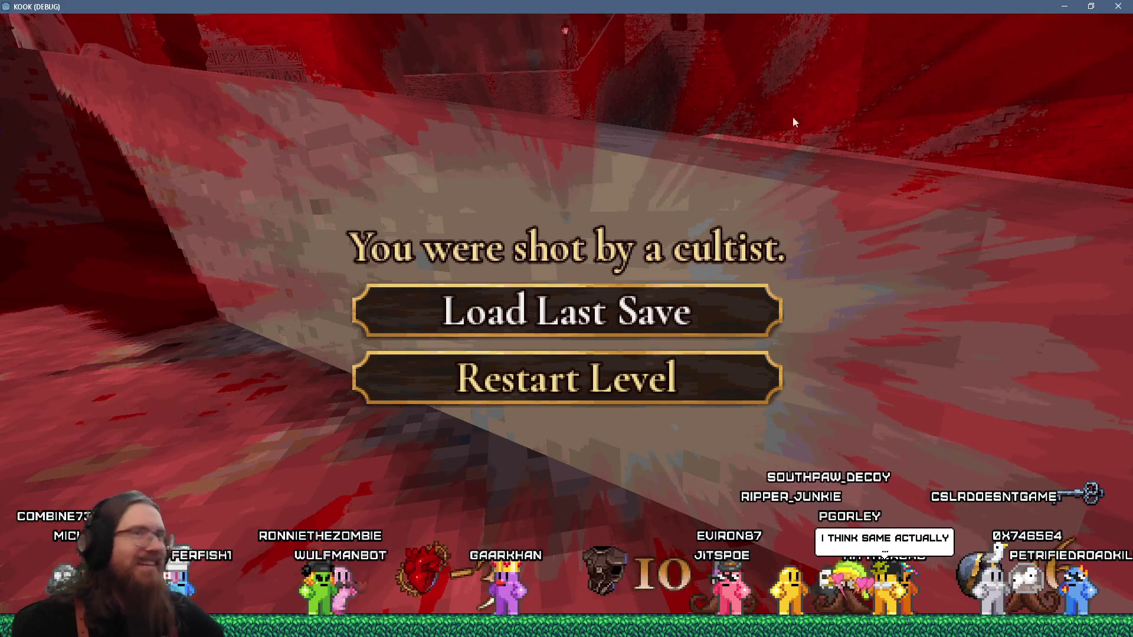
click(1118, 6)
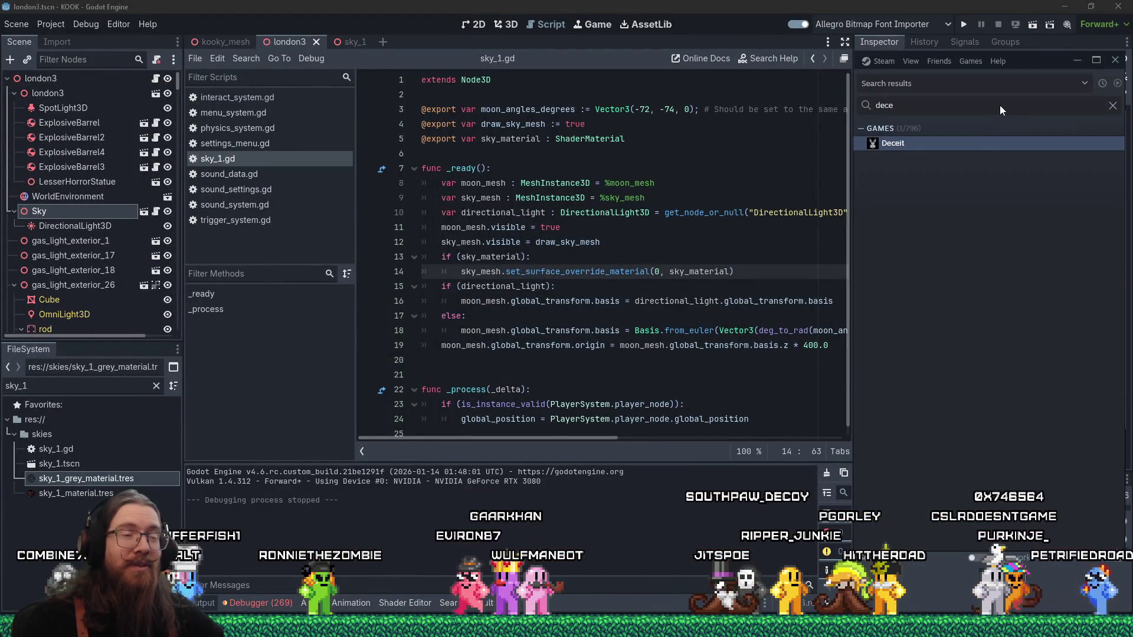
Search the Steam library for 'kook' and select KOOK Demo
key(BackSpace)
key(BackSpace)
key(BackSpace)
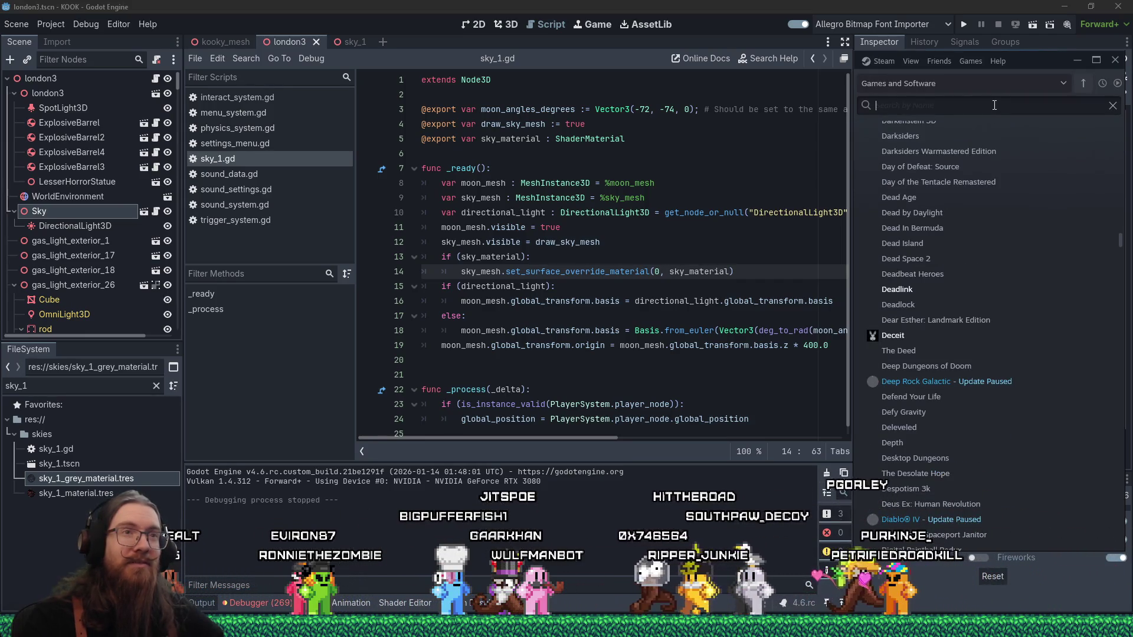
text(kook)
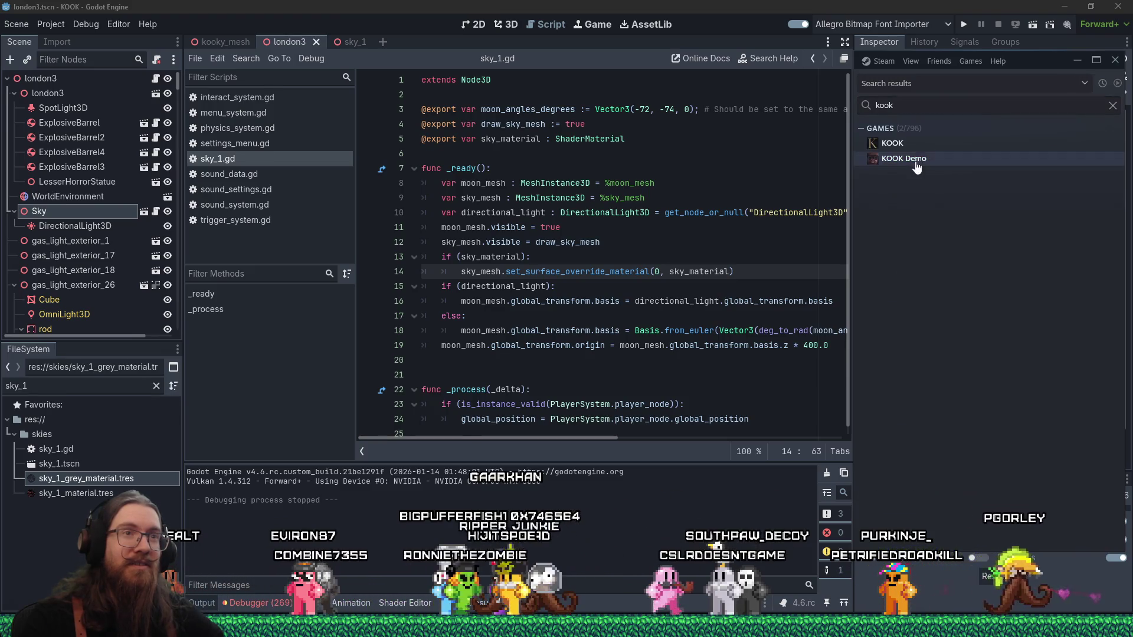
click(943, 157)
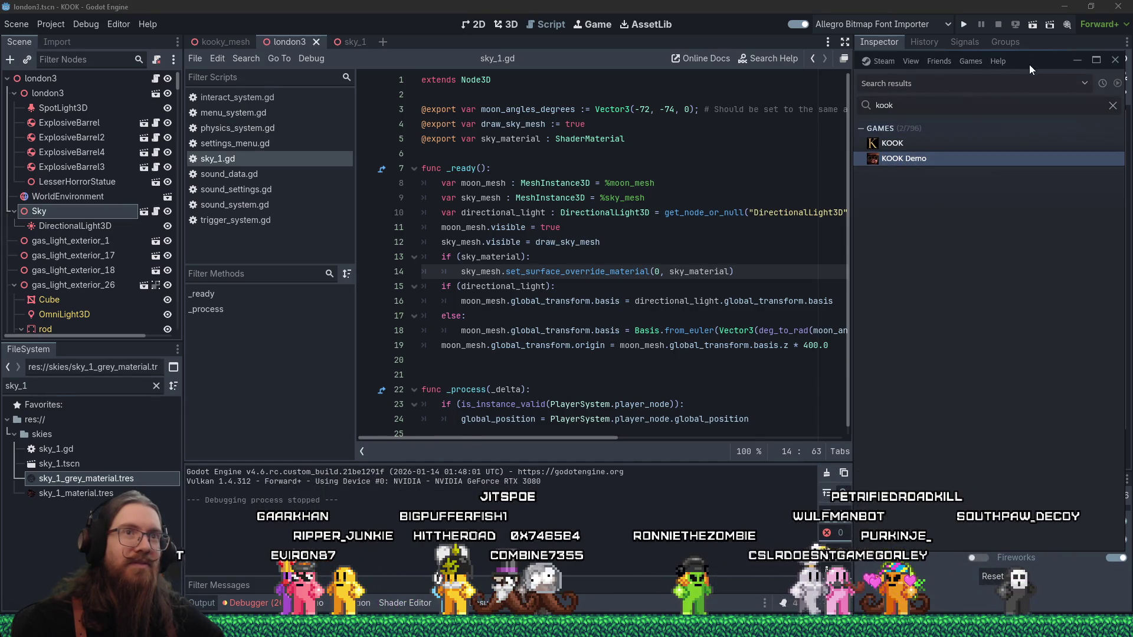
Play KOOK Demo from its context menu and advance past the title screen
drag(1032, 62, 1036, 75)
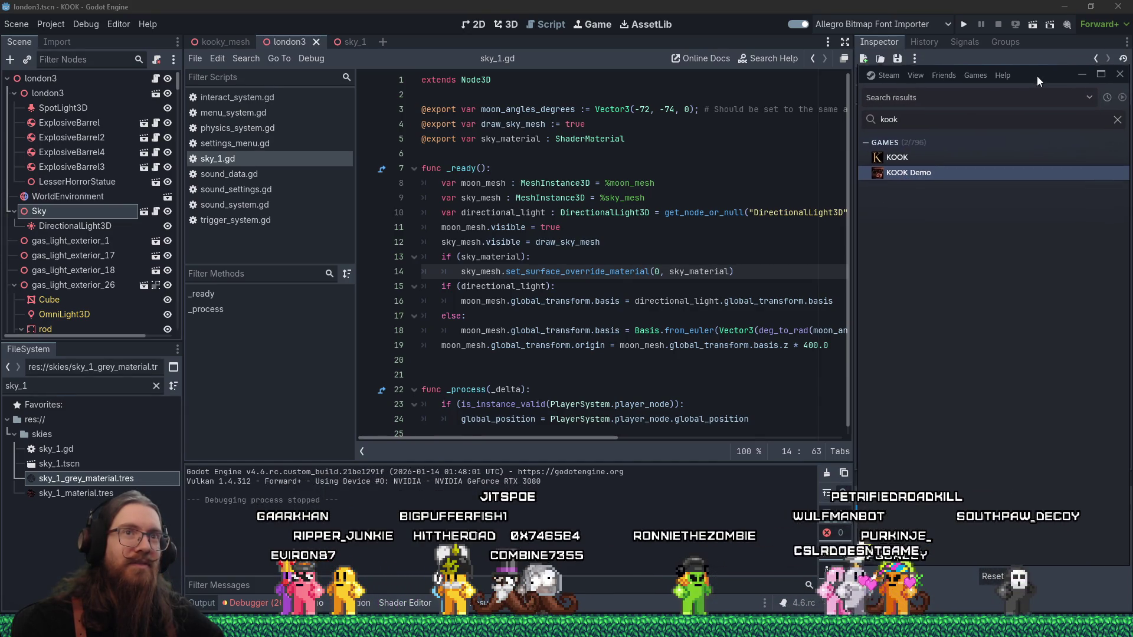
right_click(915, 180)
click(947, 192)
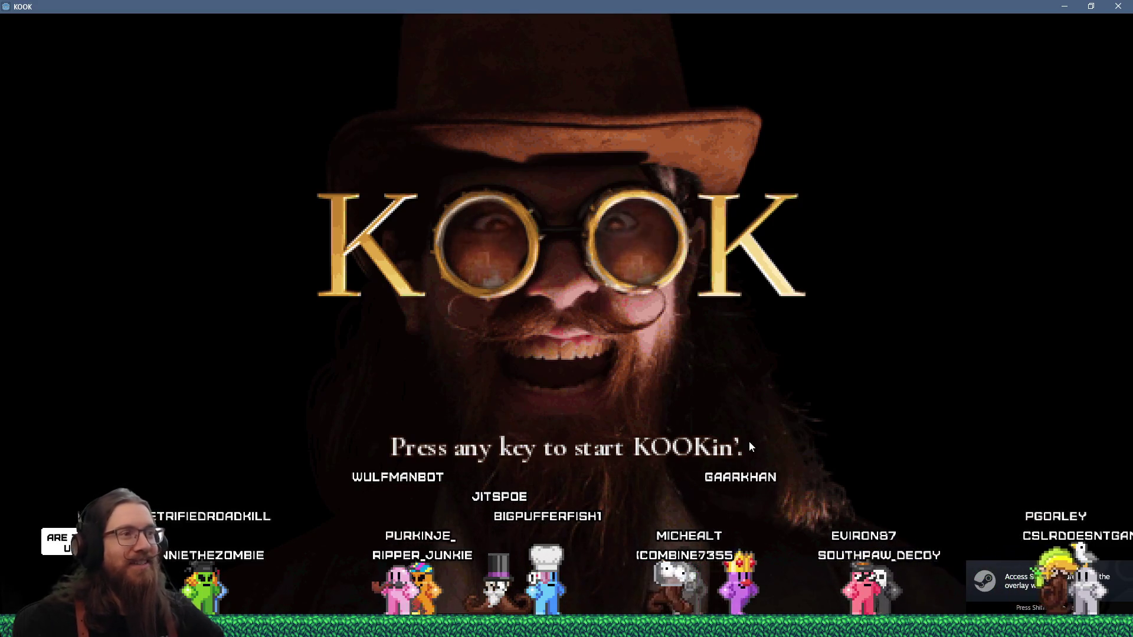
click(694, 406)
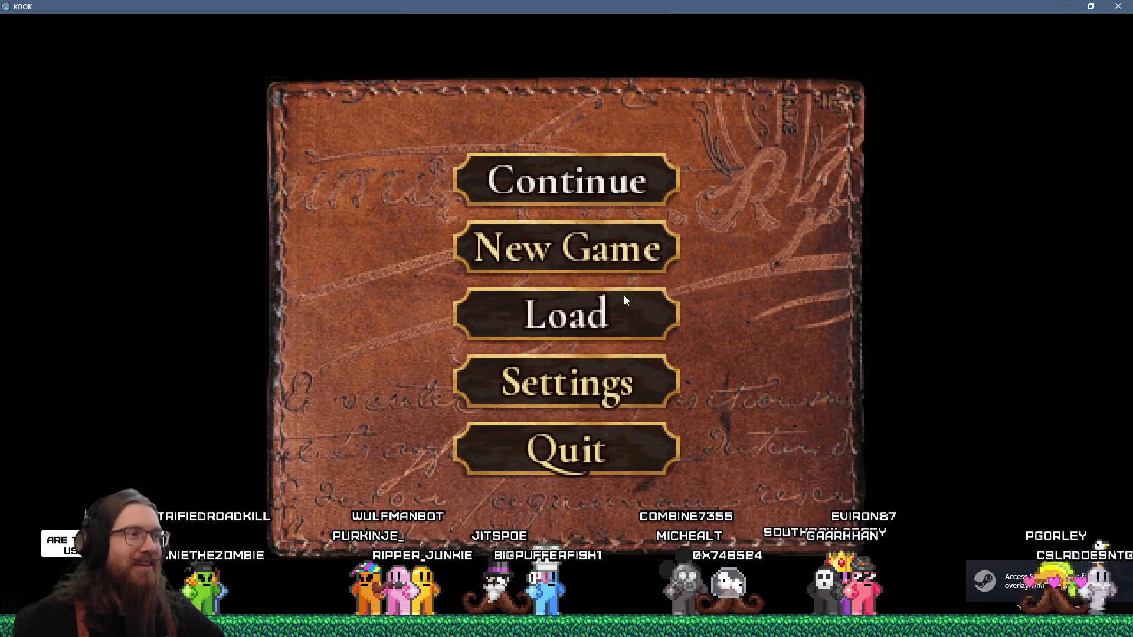
Open the developer console and run 'map london3' to load the level
key(grave)
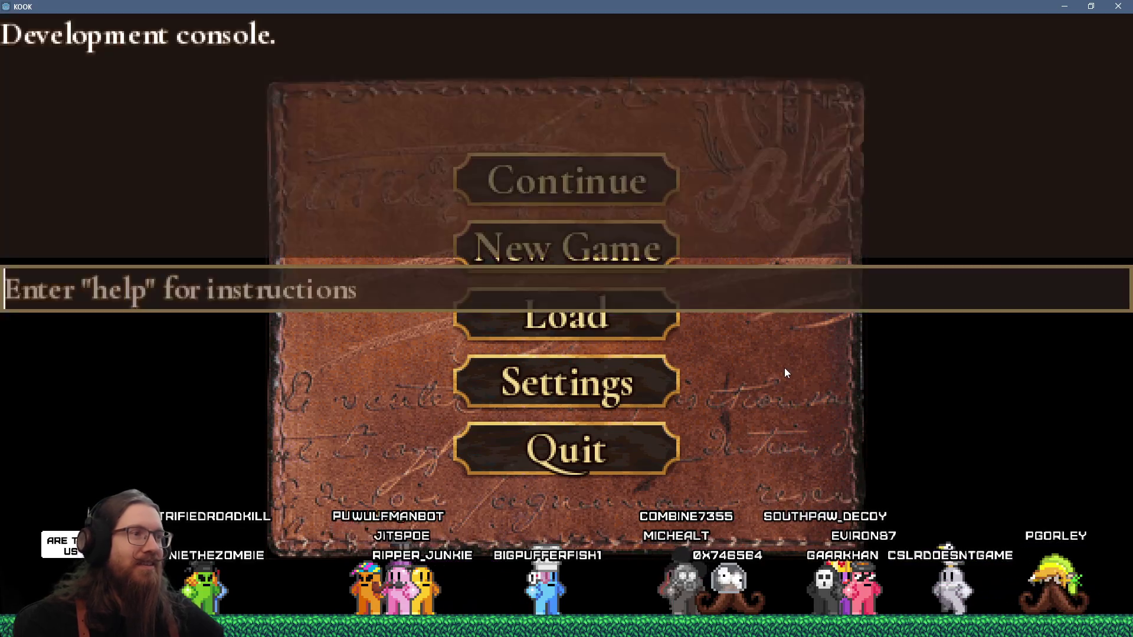
key(grave)
key(grave)
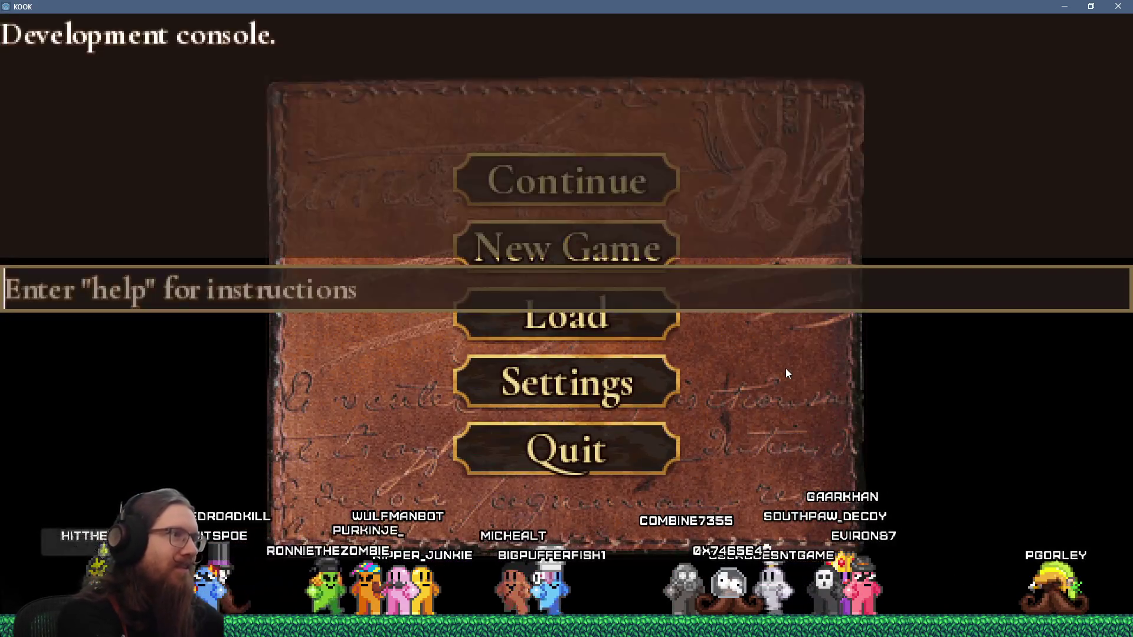
text(map london34)
key(BackSpace)
key(Return)
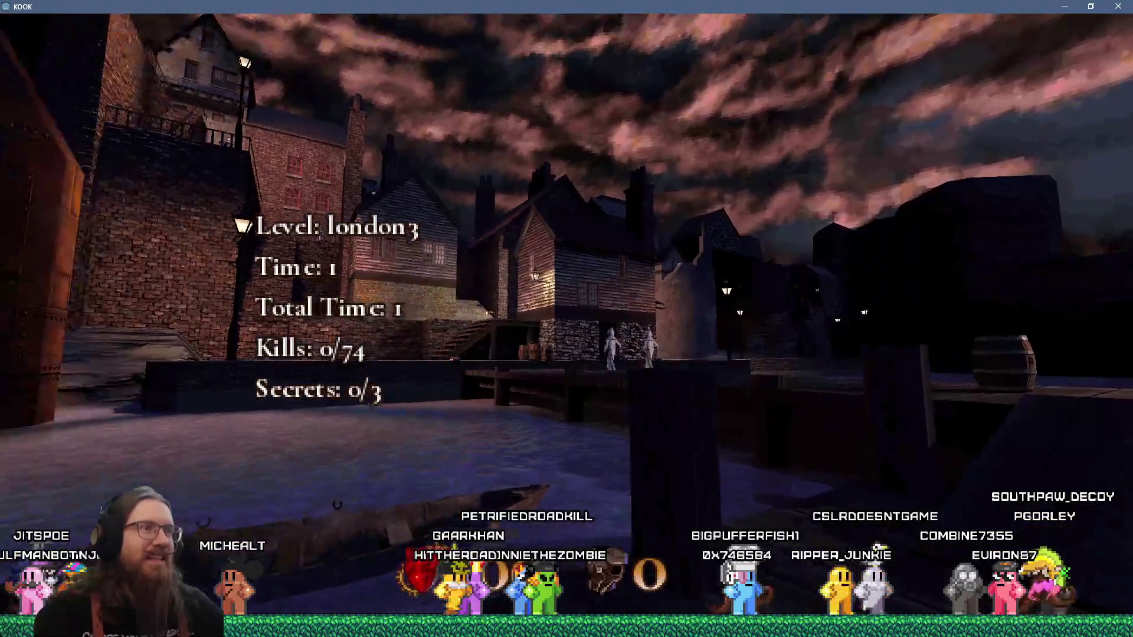
Pick up the dock revolver, fire three shots at the enemy, and later open the developer console
mouse_move(567, 319)
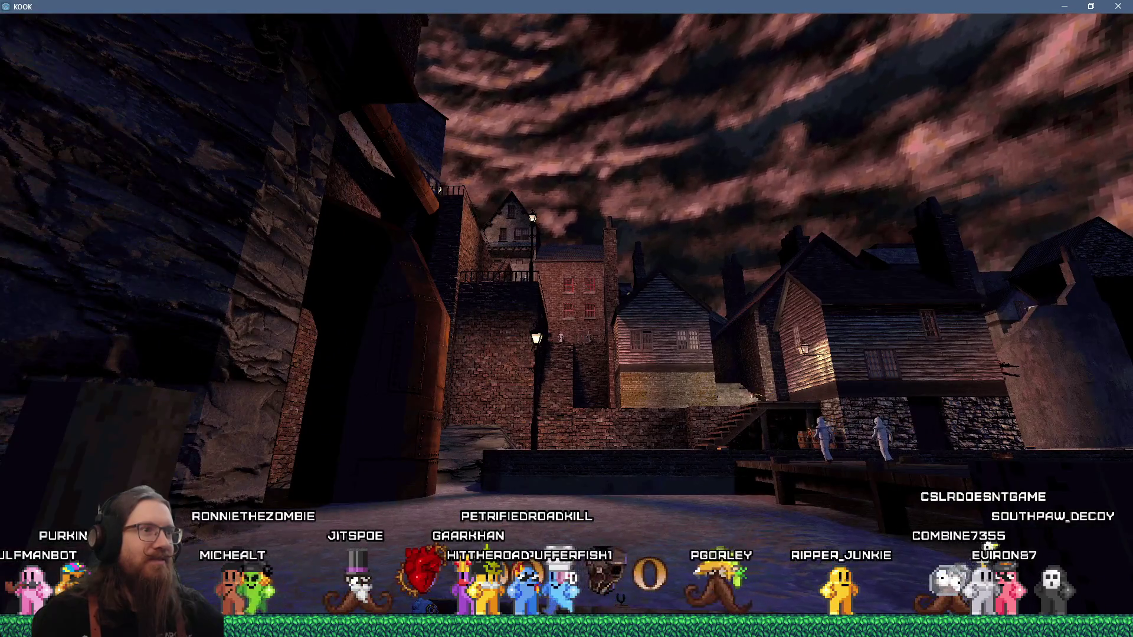
key(w)
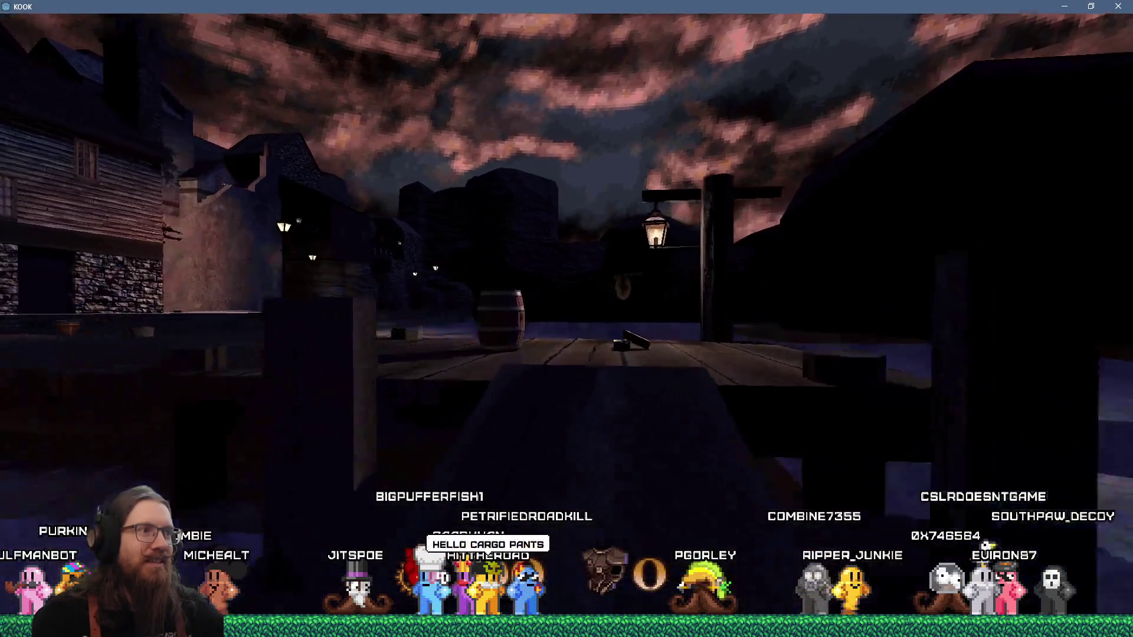
key(w)
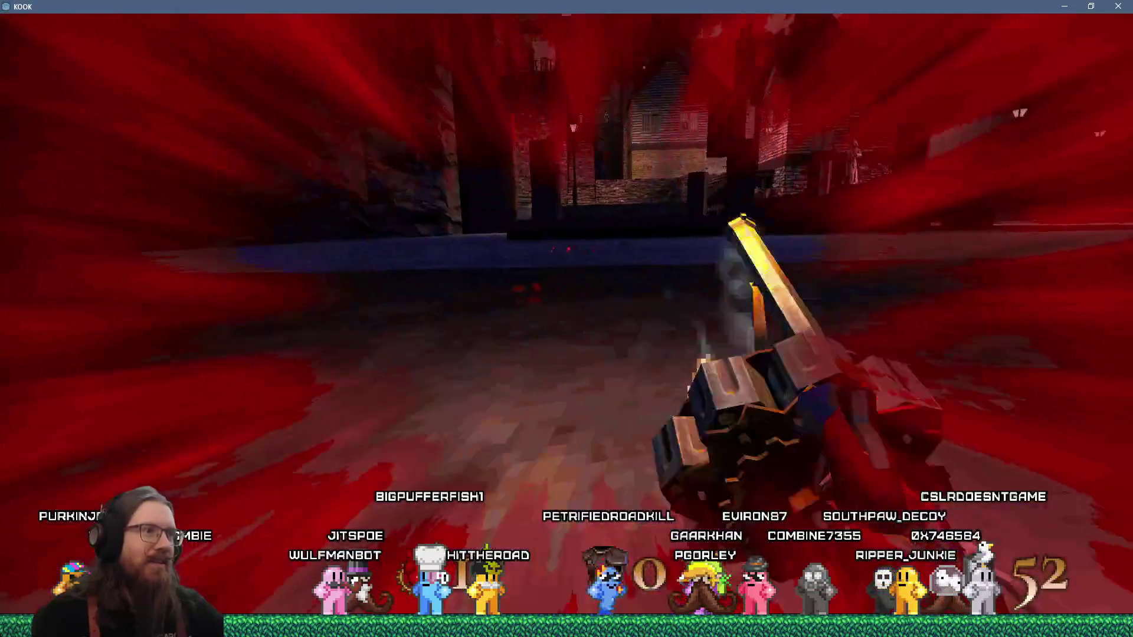
click(567, 318)
click(566, 319)
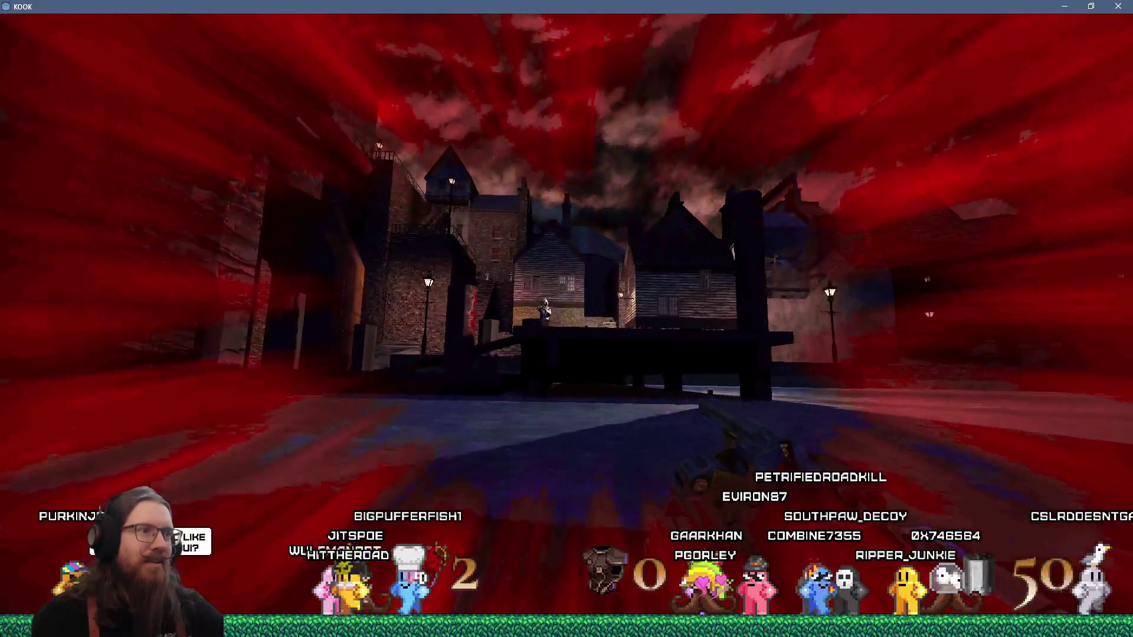
click(566, 318)
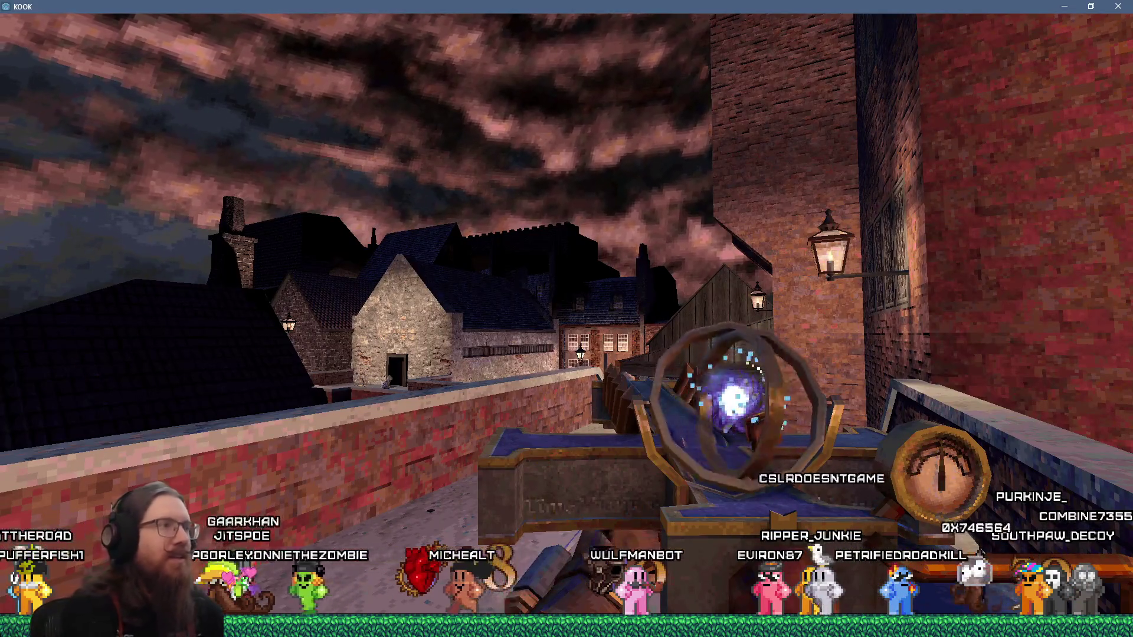
key(grave)
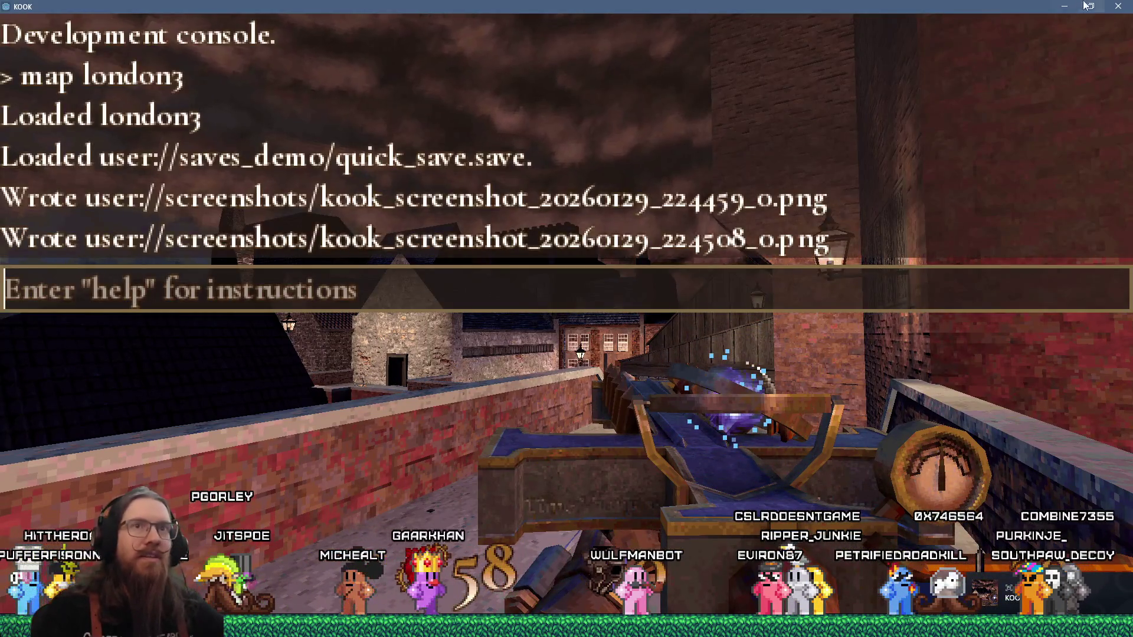
Close the demo, run the game from the Godot editor, and toggle the developer console twice
click(1121, 7)
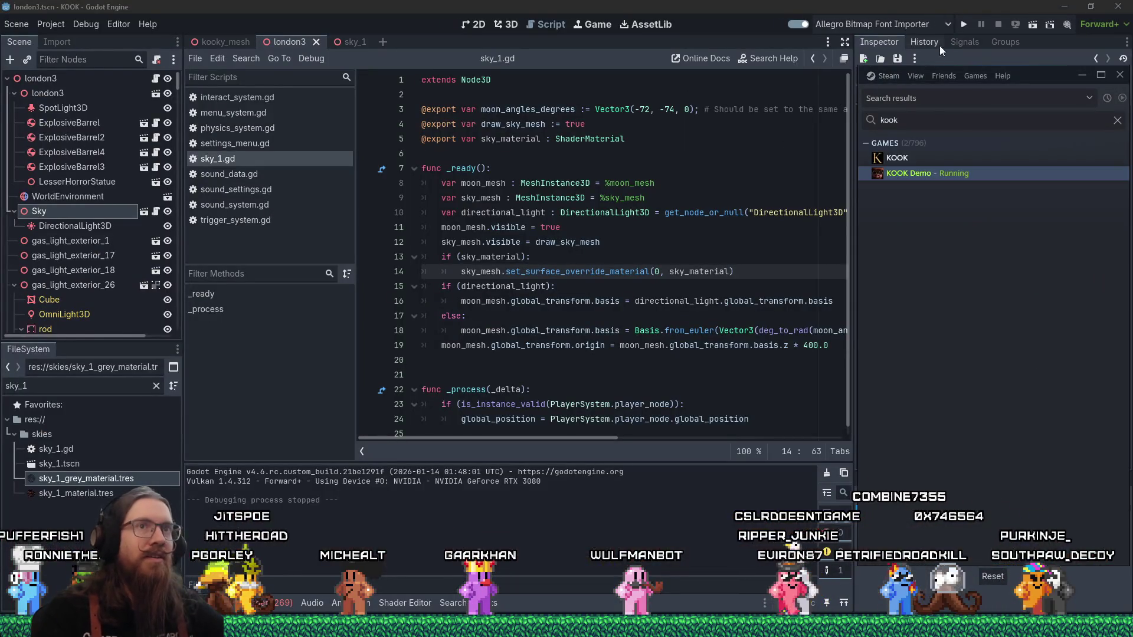
click(963, 23)
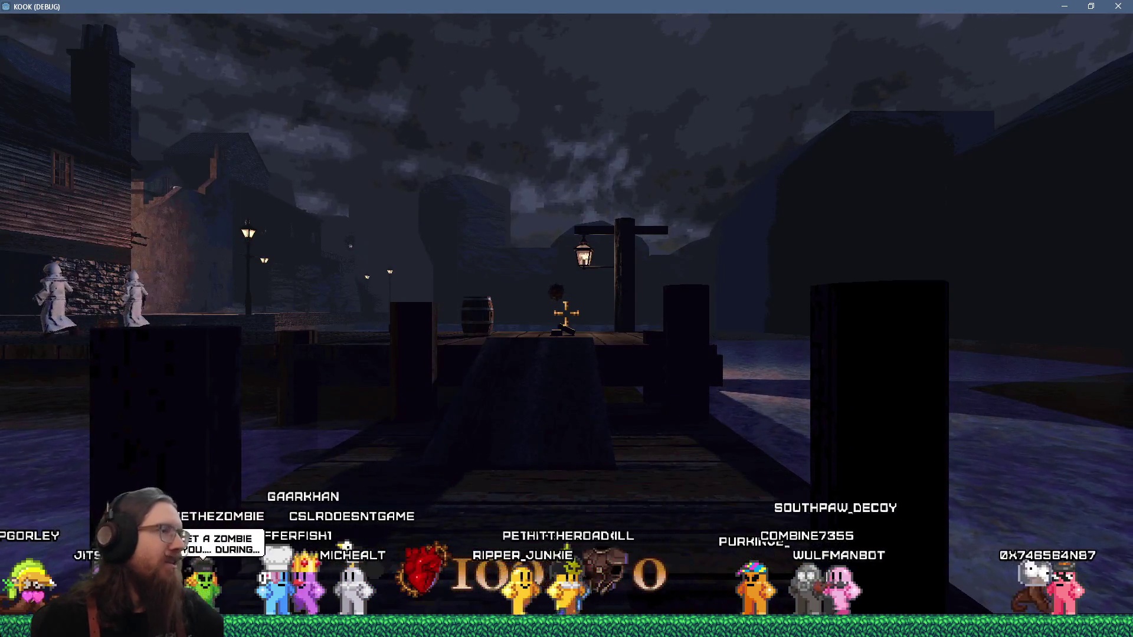
key(grave)
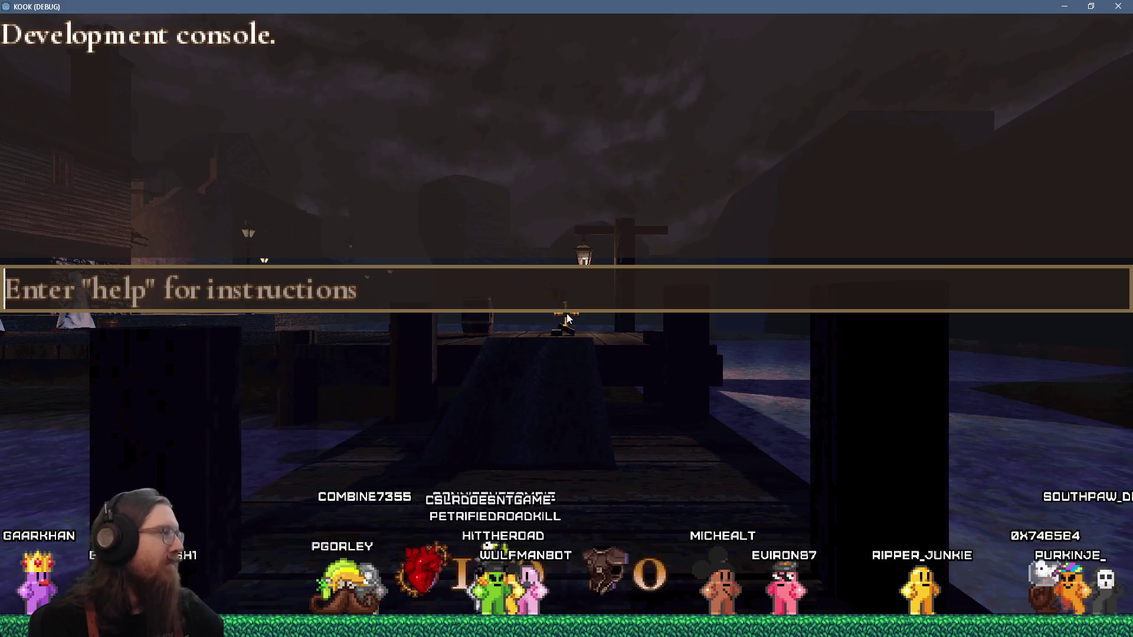
key(Escape)
mouse_move(565, 313)
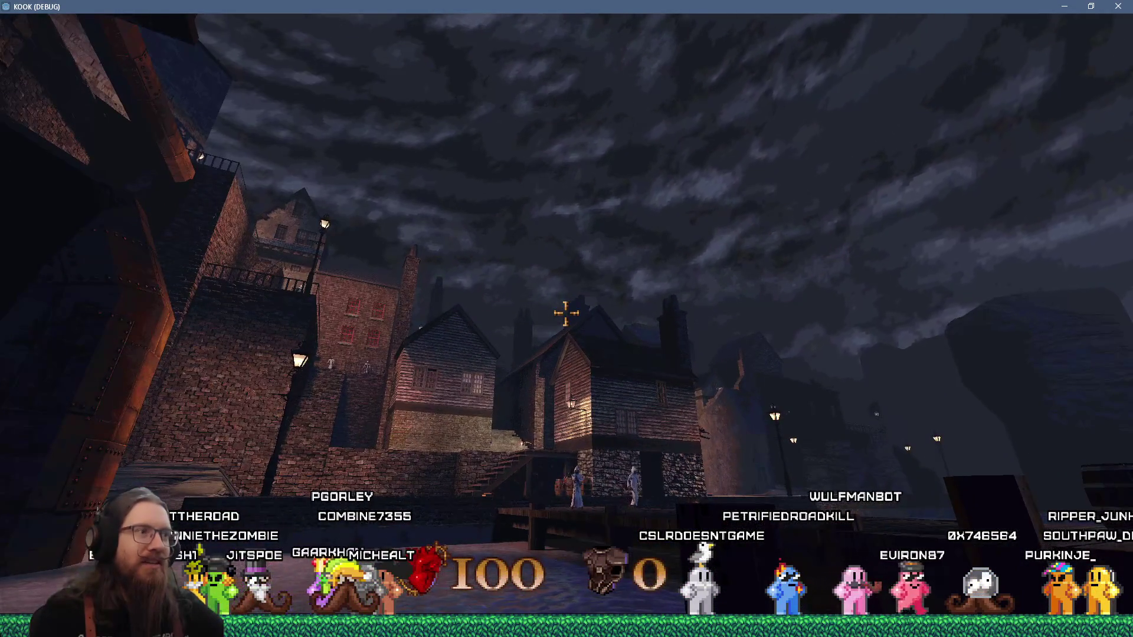
key(grave)
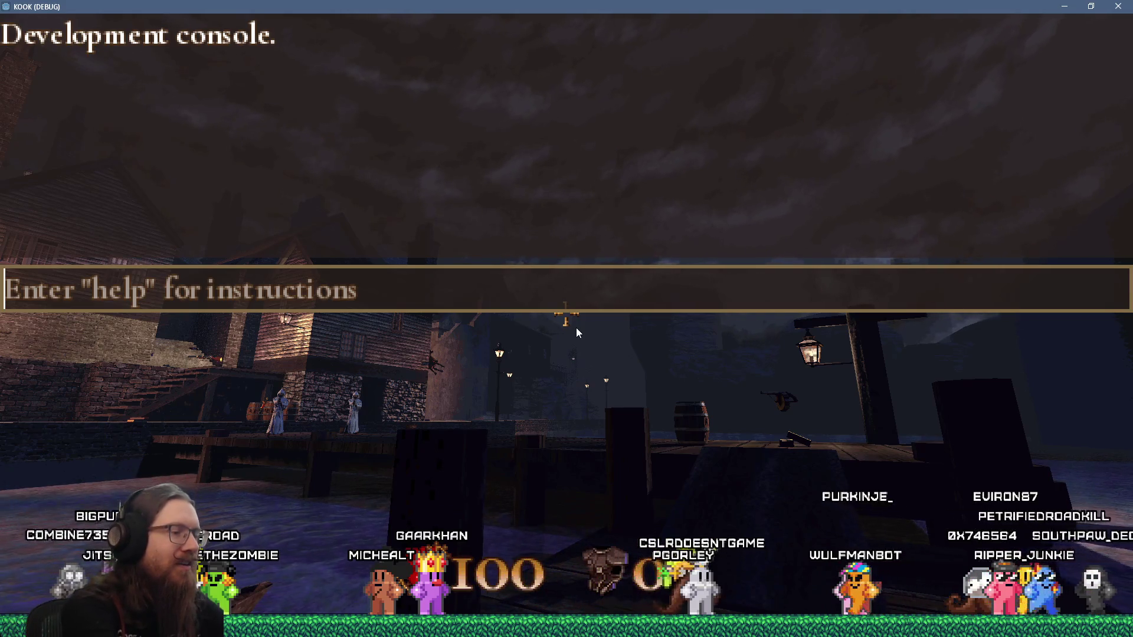
key(grave)
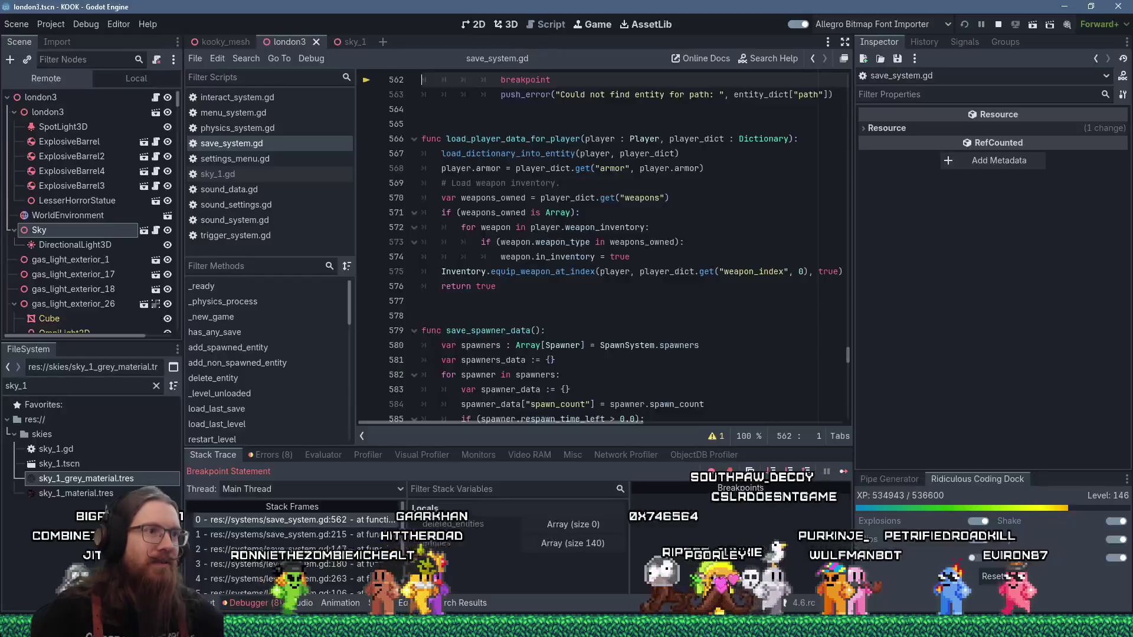
Resume twice from the save_system.gd breakpoint so the quick save finishes loading
scroll(627, 341, up, 2)
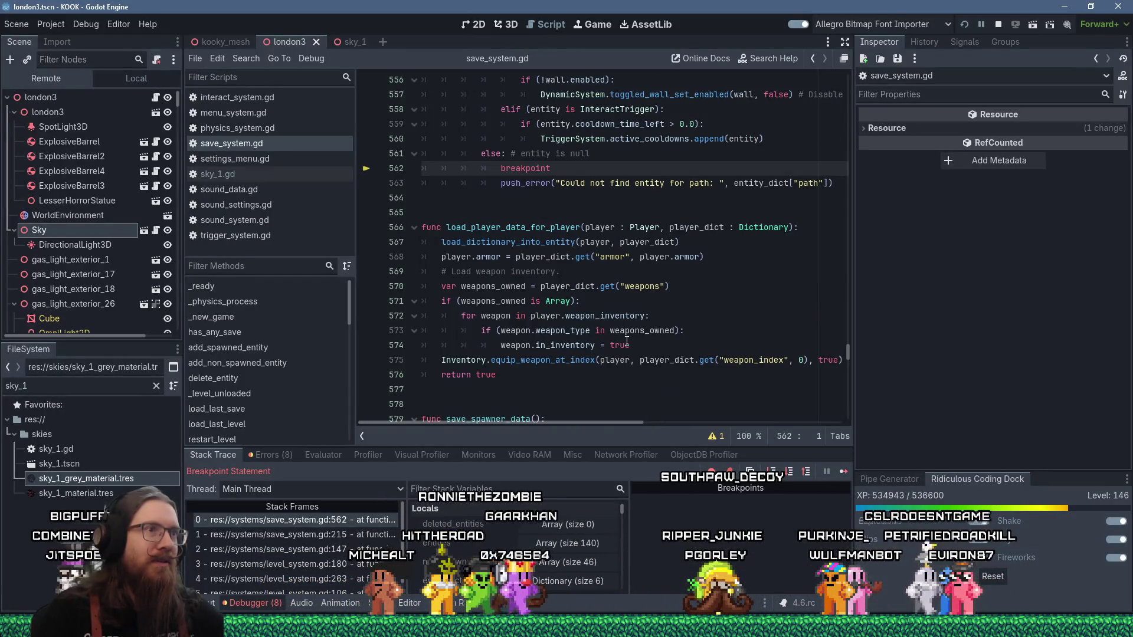
scroll(627, 341, up, 4)
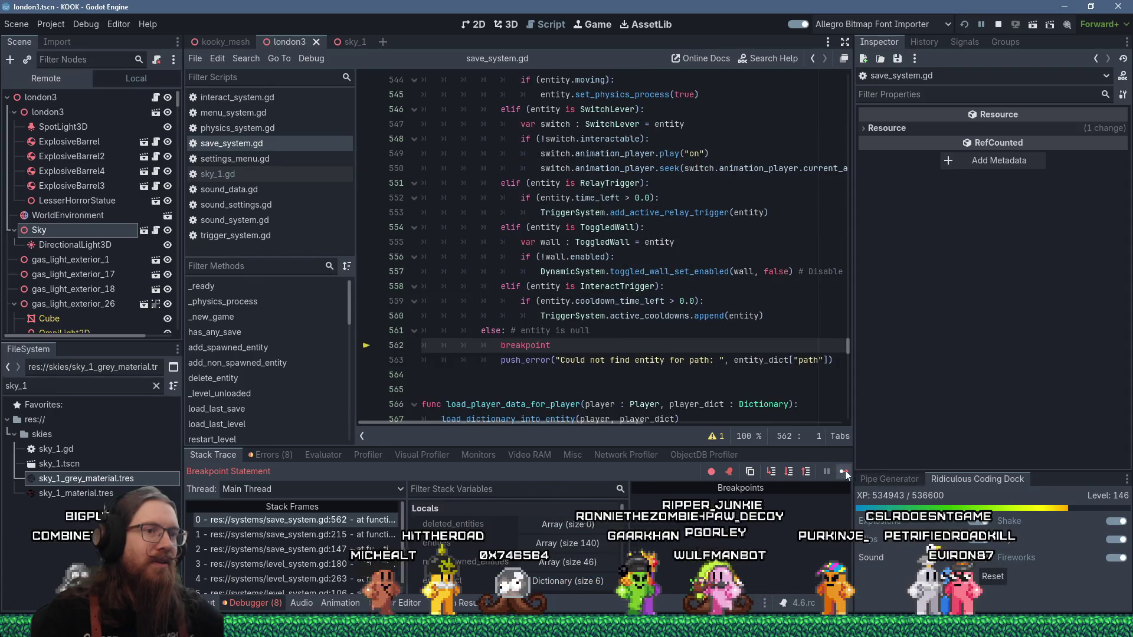
click(847, 471)
click(844, 471)
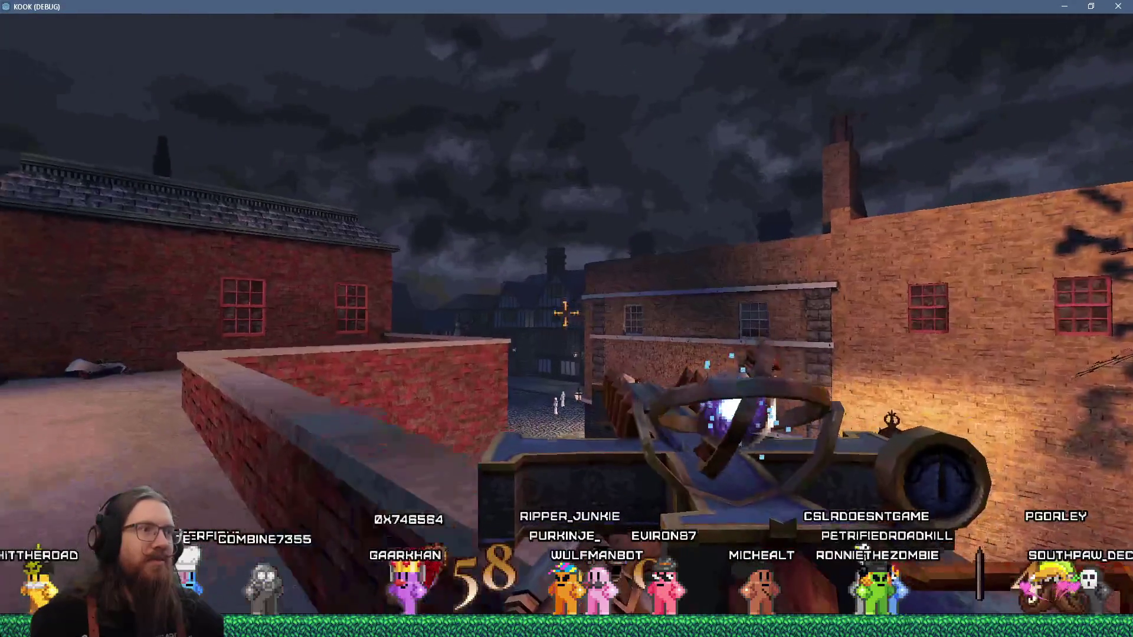
Back in Godot, open the game's user data folder from the Project menu
key(grave)
key(alt+Tab)
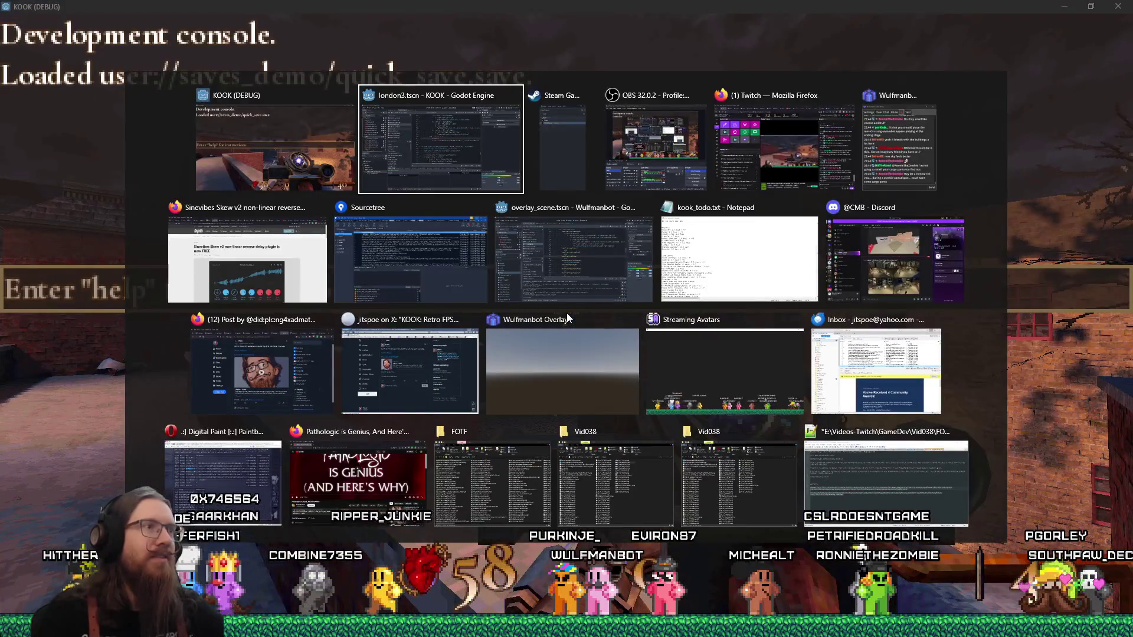
click(381, 169)
click(54, 24)
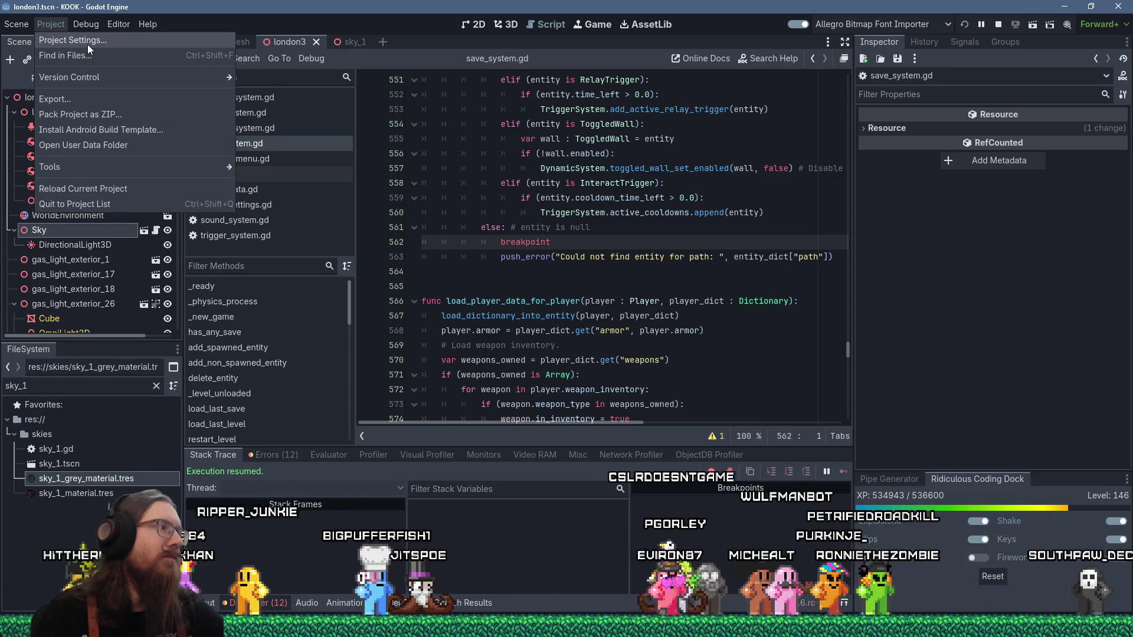
click(91, 147)
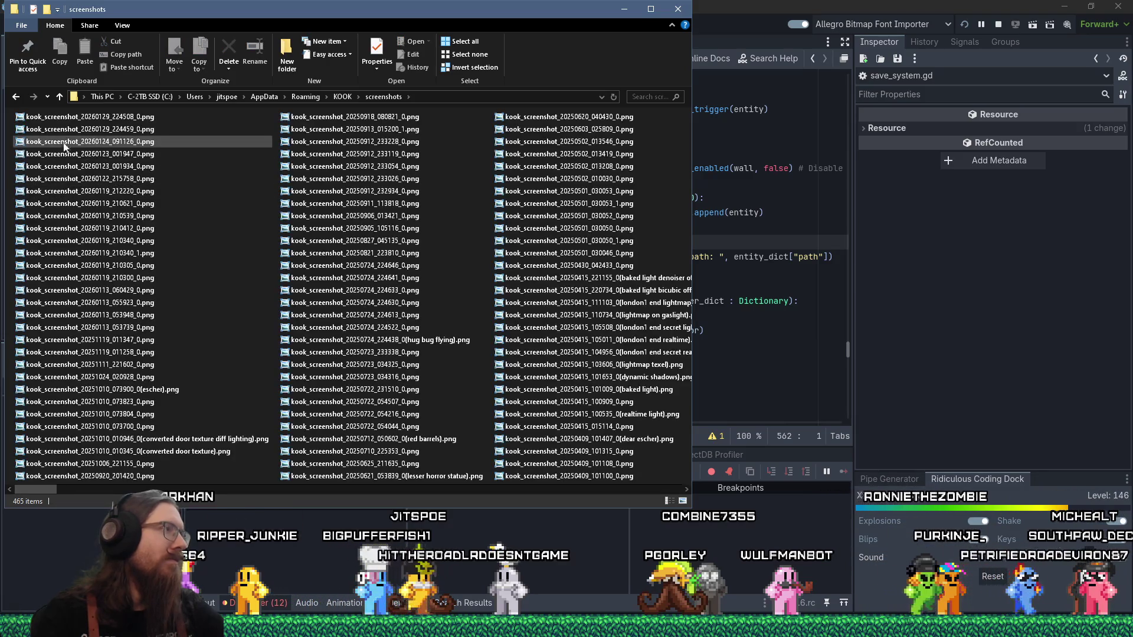
View the newest KOOK screenshot full size in Photo Viewer, then step to the previous one
click(91, 121)
key(Return)
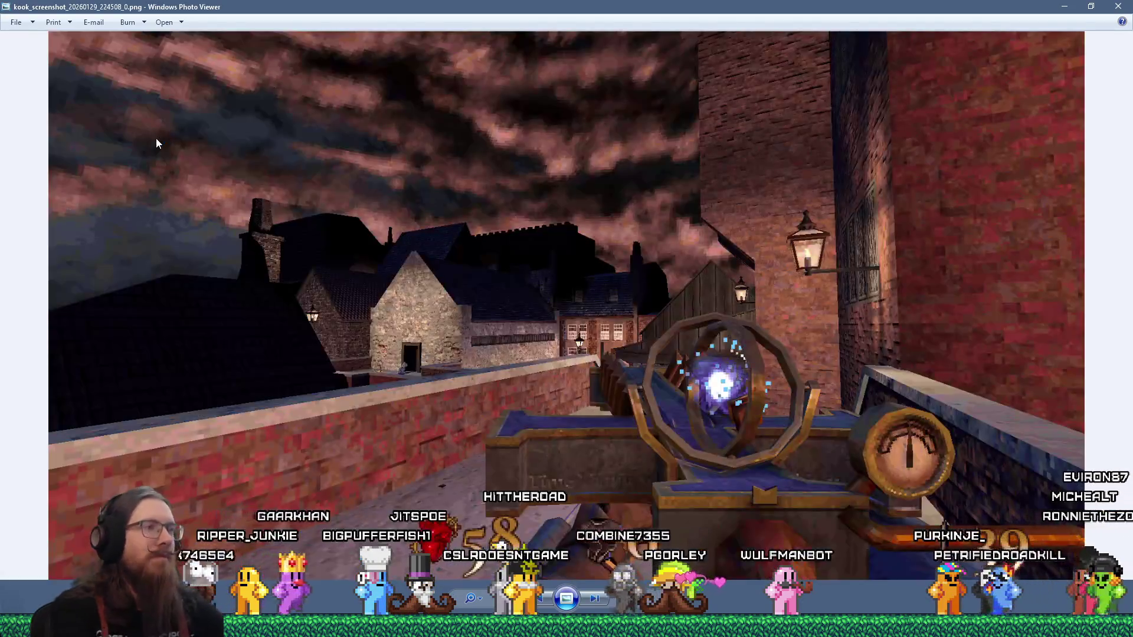
key(Left)
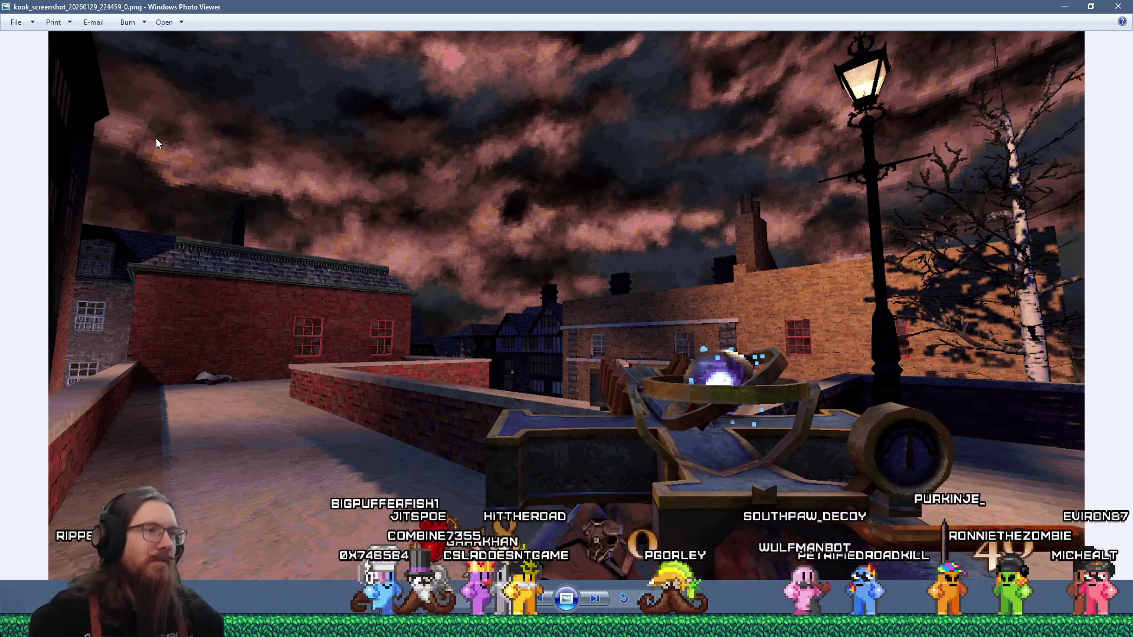
Check the running game briefly, then open the second screenshot from the folder list
key(alt+Tab)
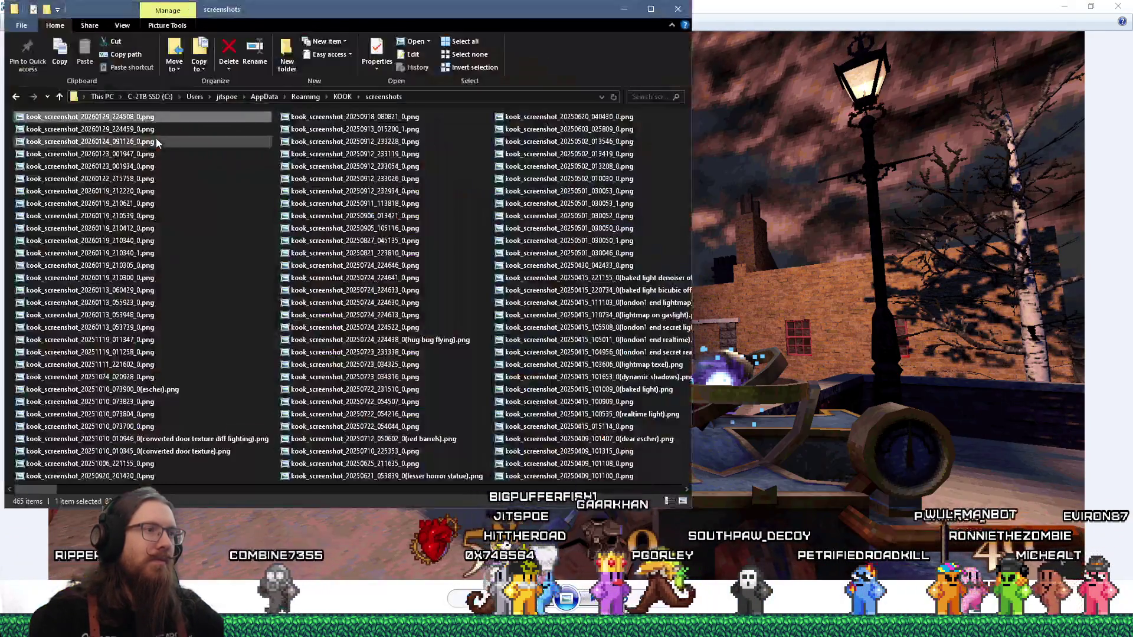
key(alt+Tab)
key(Tab)
key(Tab)
key(Escape)
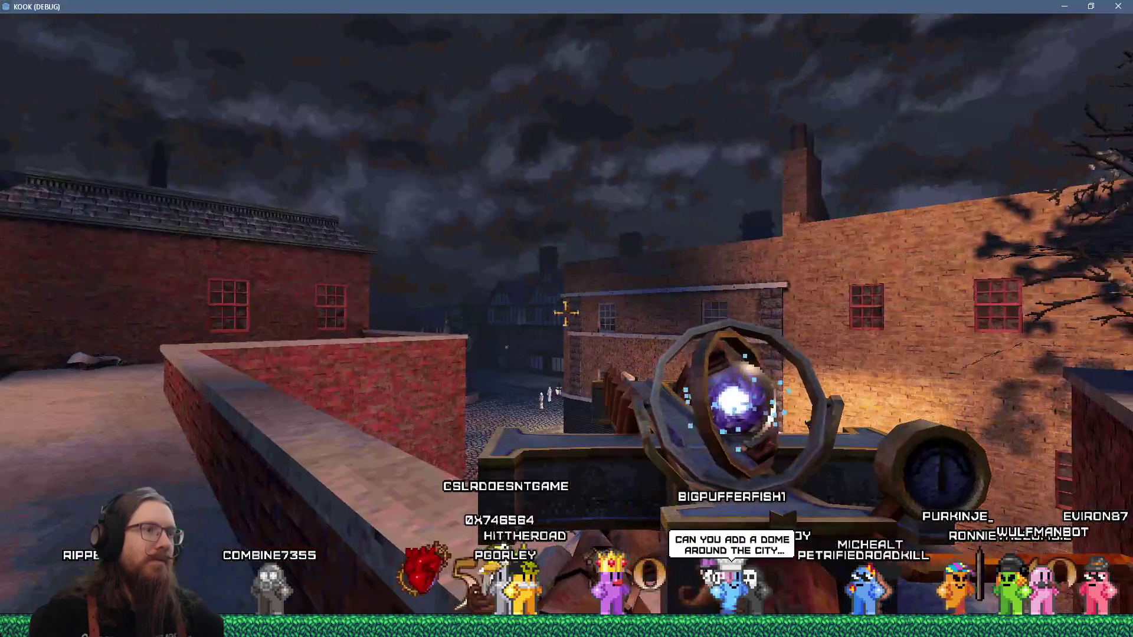
key(alt+Tab)
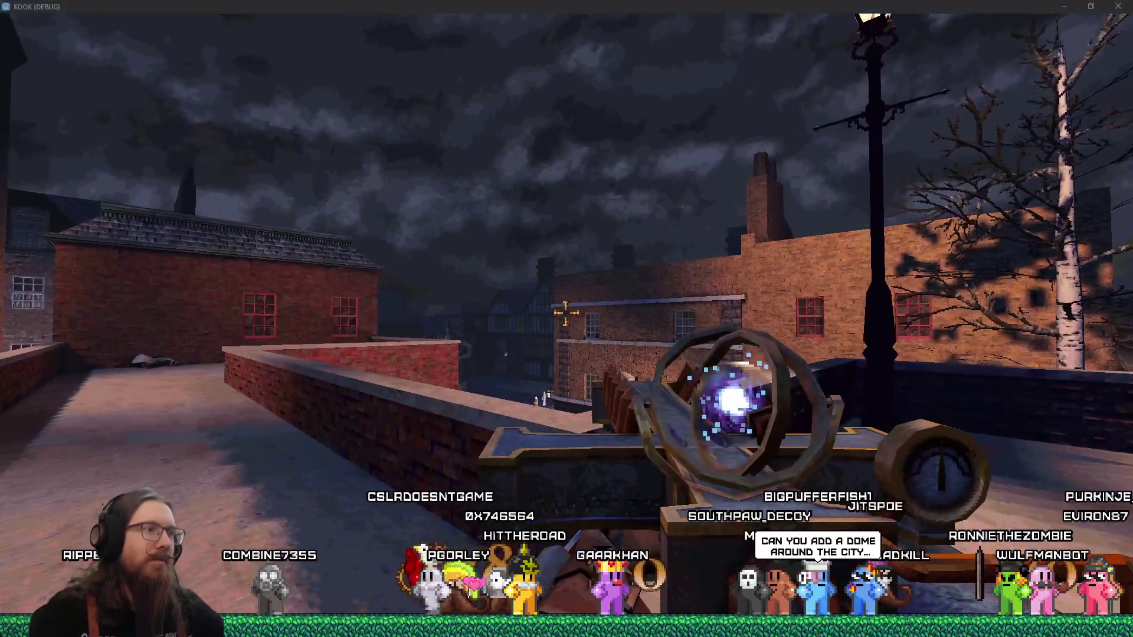
key(Down)
key(Return)
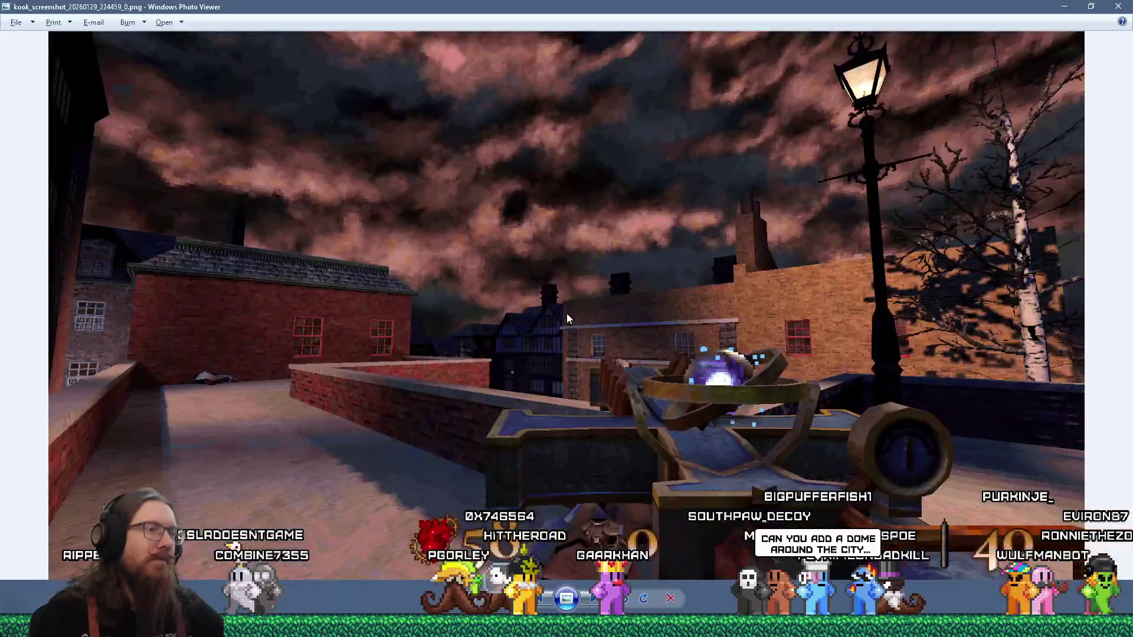
Flip between screenshot and game, then fire the orb weapon at the lamppost and brick wall
key(alt+Tab)
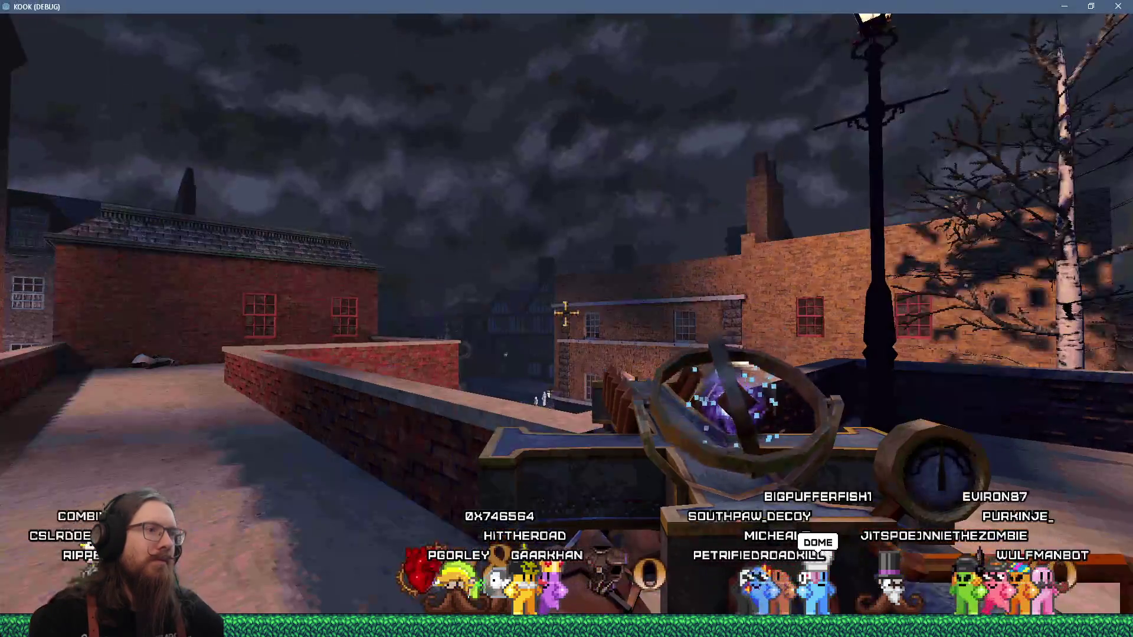
key(alt+Tab)
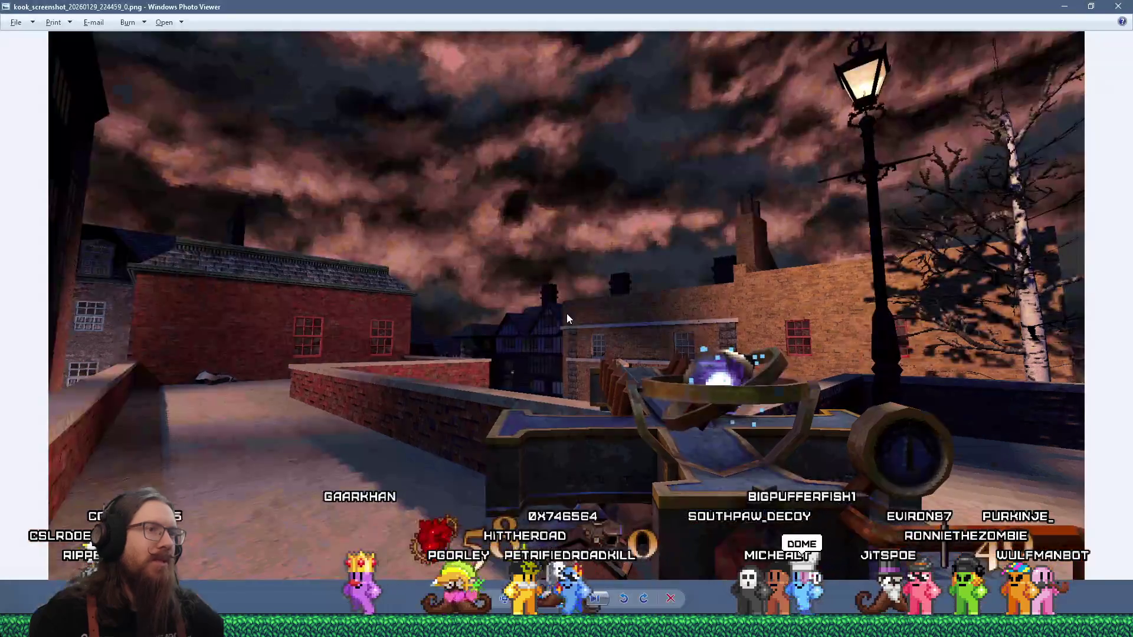
key(alt+Tab)
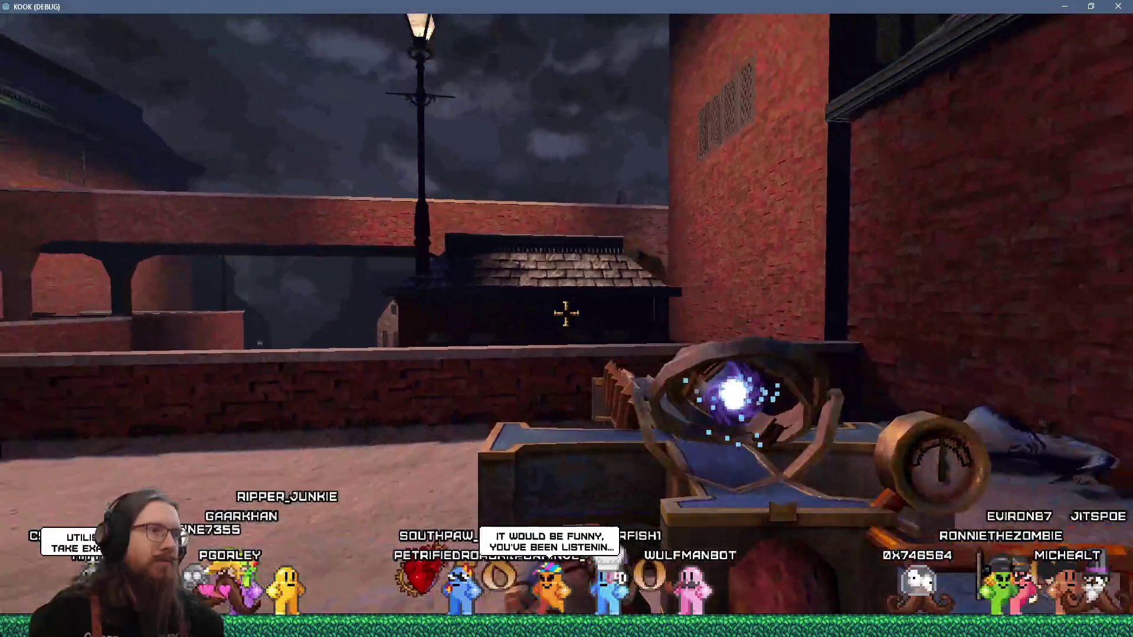
click(565, 314)
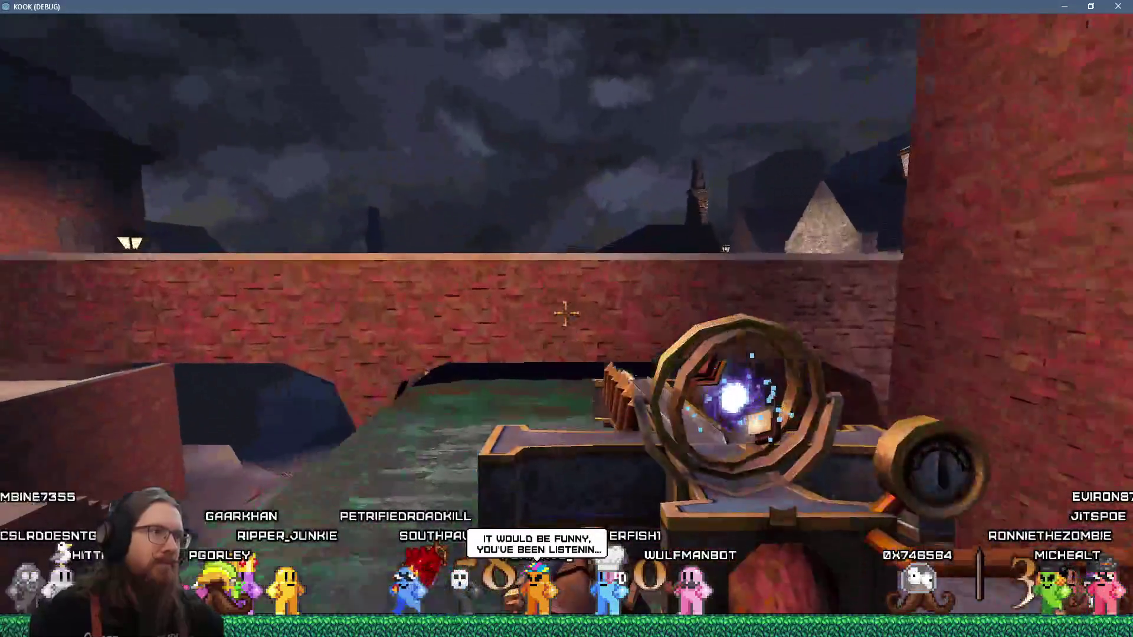
click(566, 314)
click(565, 314)
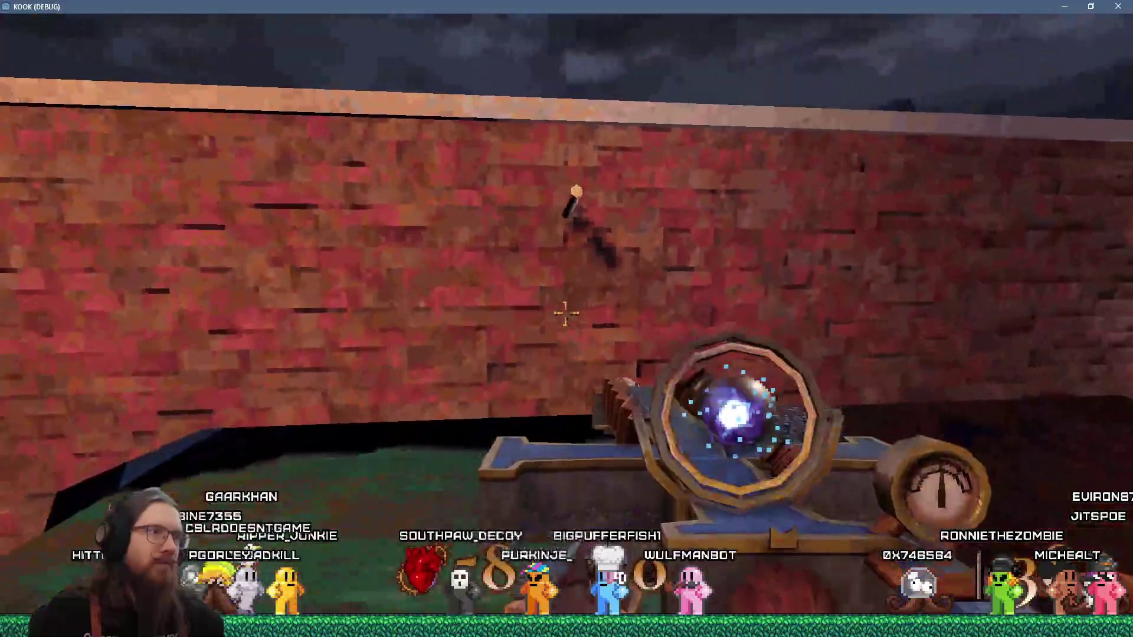
click(565, 314)
click(565, 314)
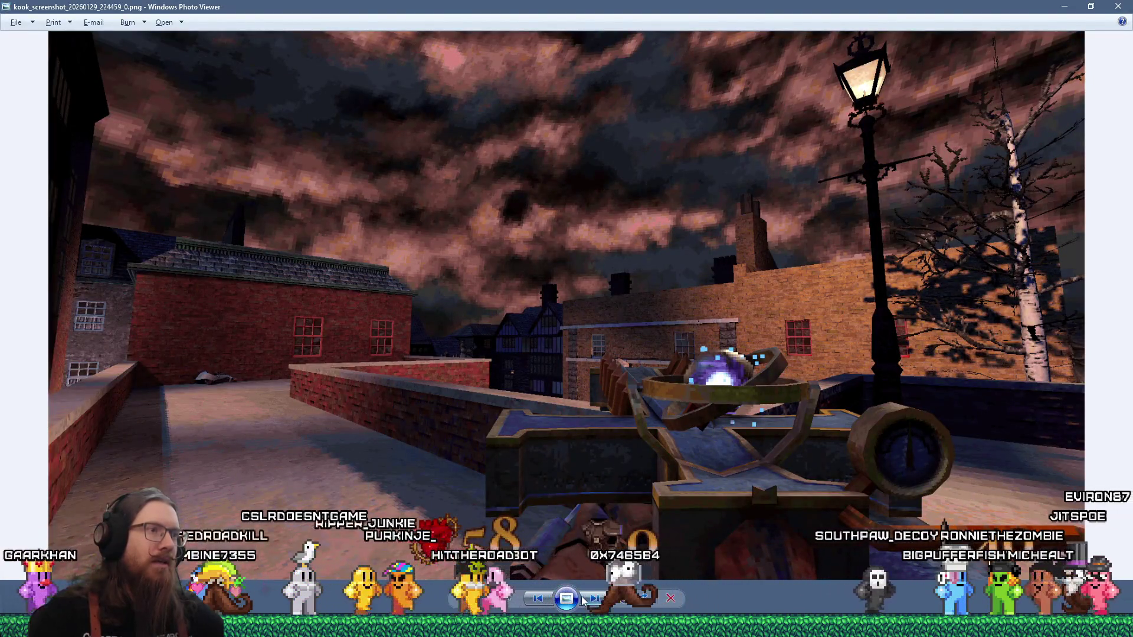
Return to the rooftop screenshot, compare it with the live game, and fire along the rooftop
key(Left)
click(537, 600)
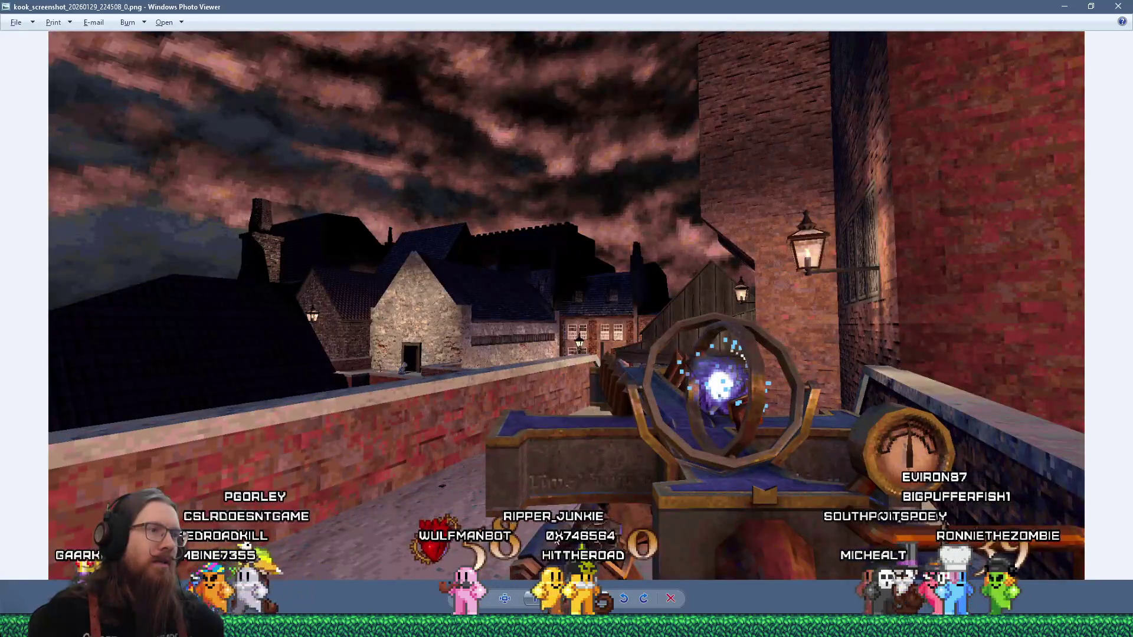
key(alt+Tab)
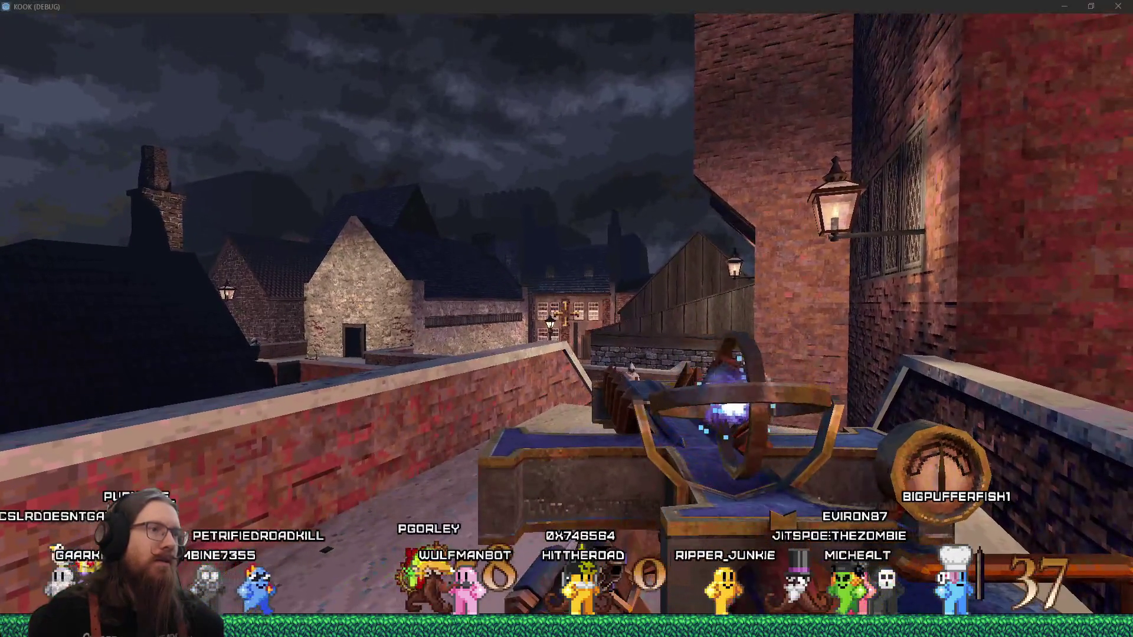
key(alt+Tab)
key(alt+Tab)
click(566, 318)
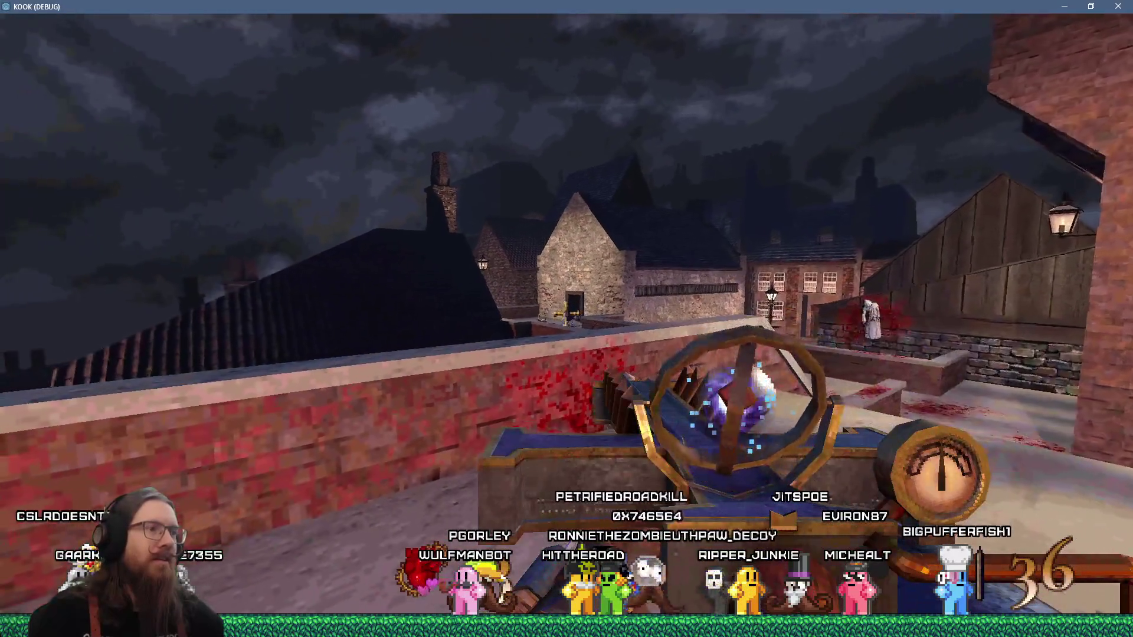
click(567, 319)
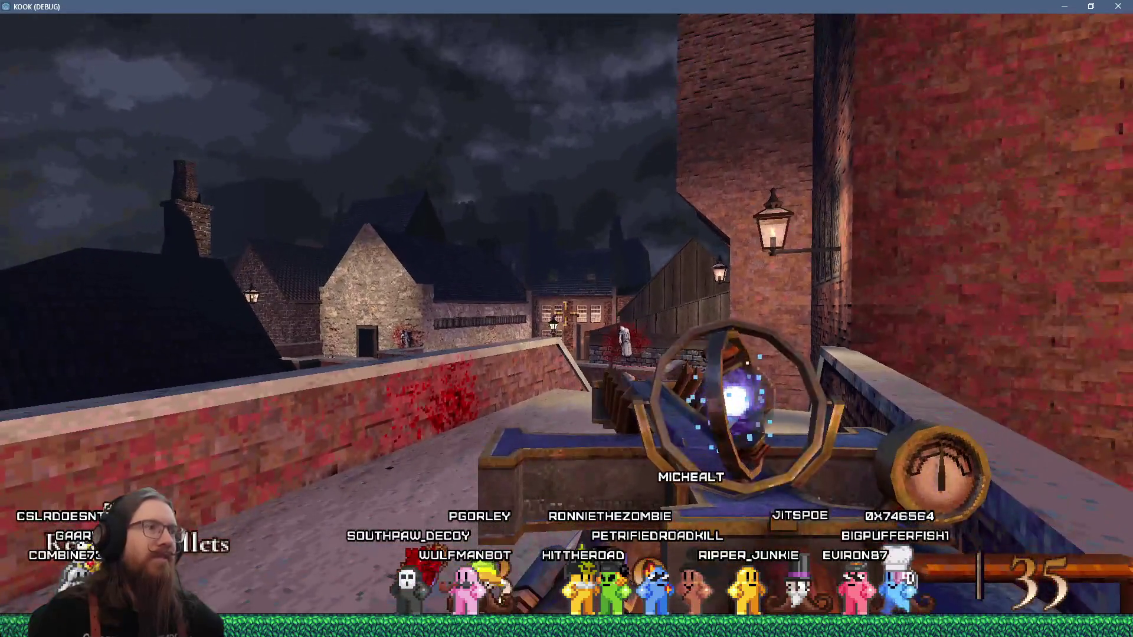
Alternate four times between the saved screenshot and live game comparing skies, ending in-game
key(alt+Tab)
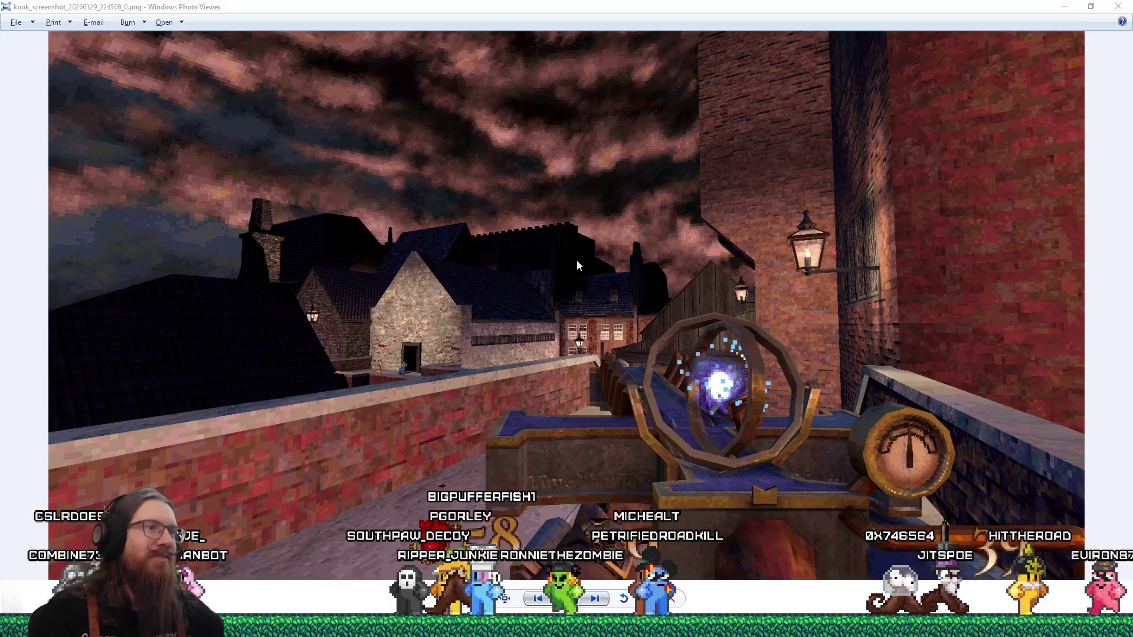
key(alt+Tab)
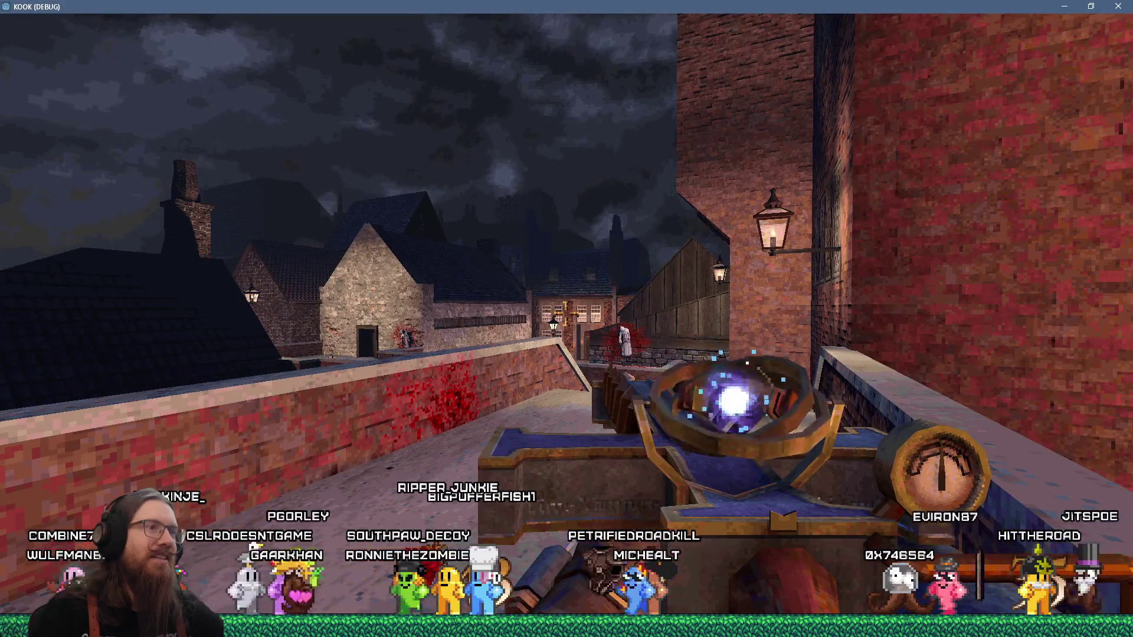
key(alt+Tab)
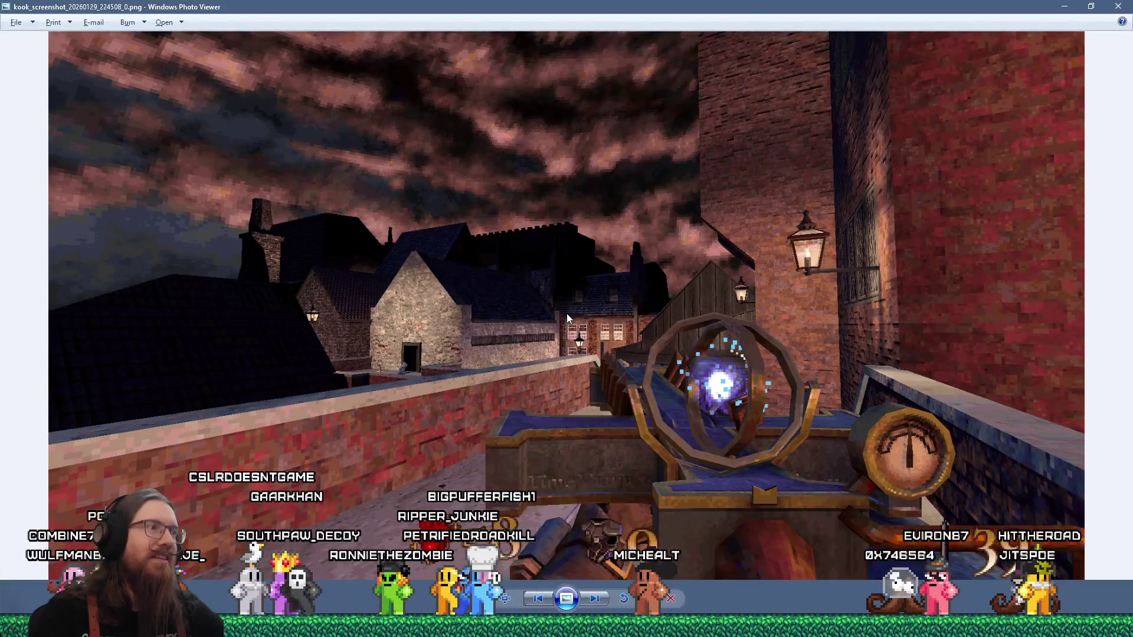
key(alt+Tab)
key(alt+Tab)
key(alt+Tab)
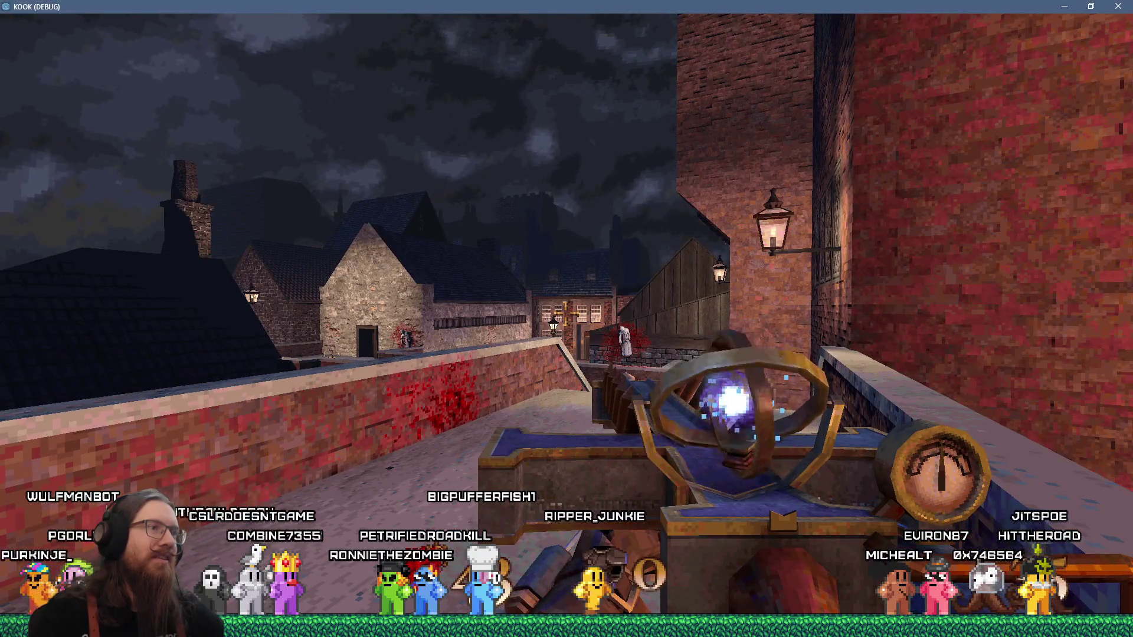
key(alt+Tab)
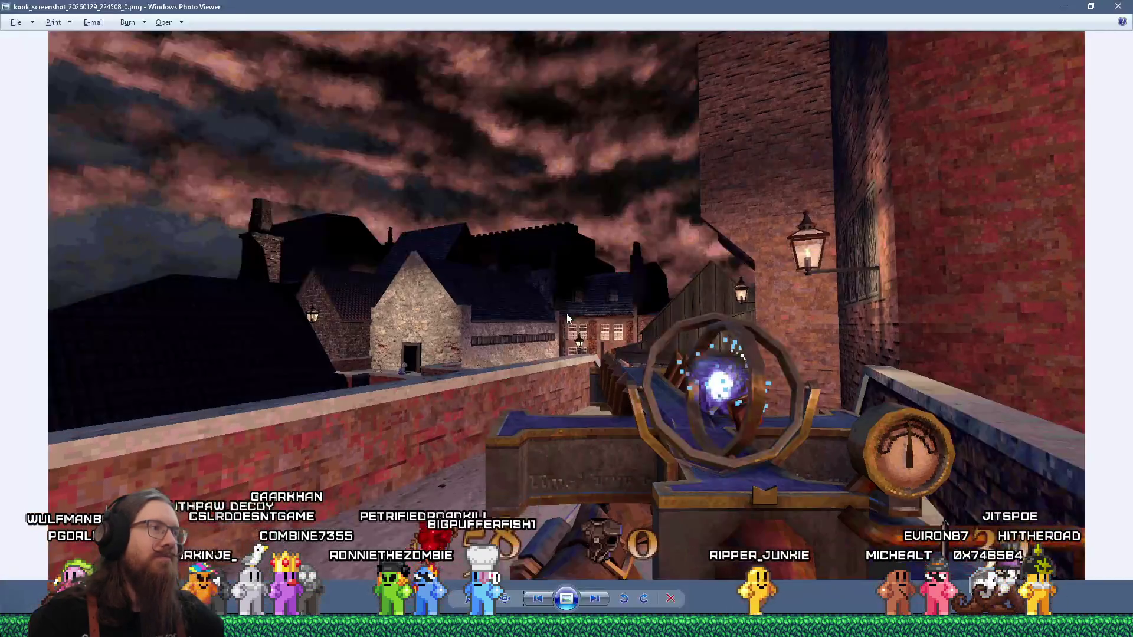
key(alt+Tab)
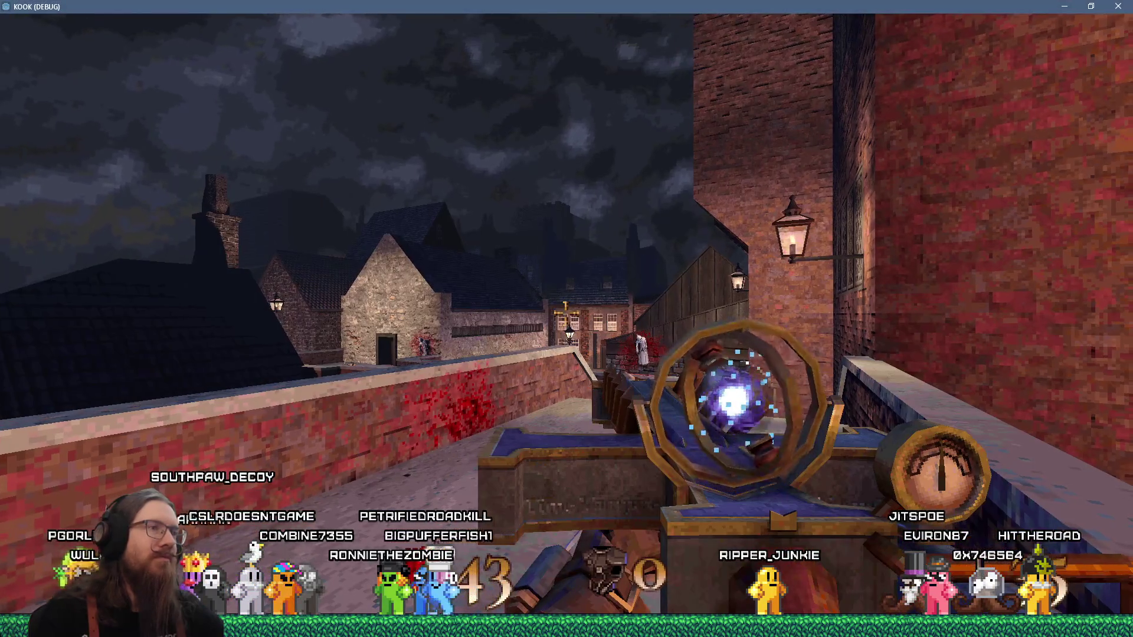
key(alt+Tab)
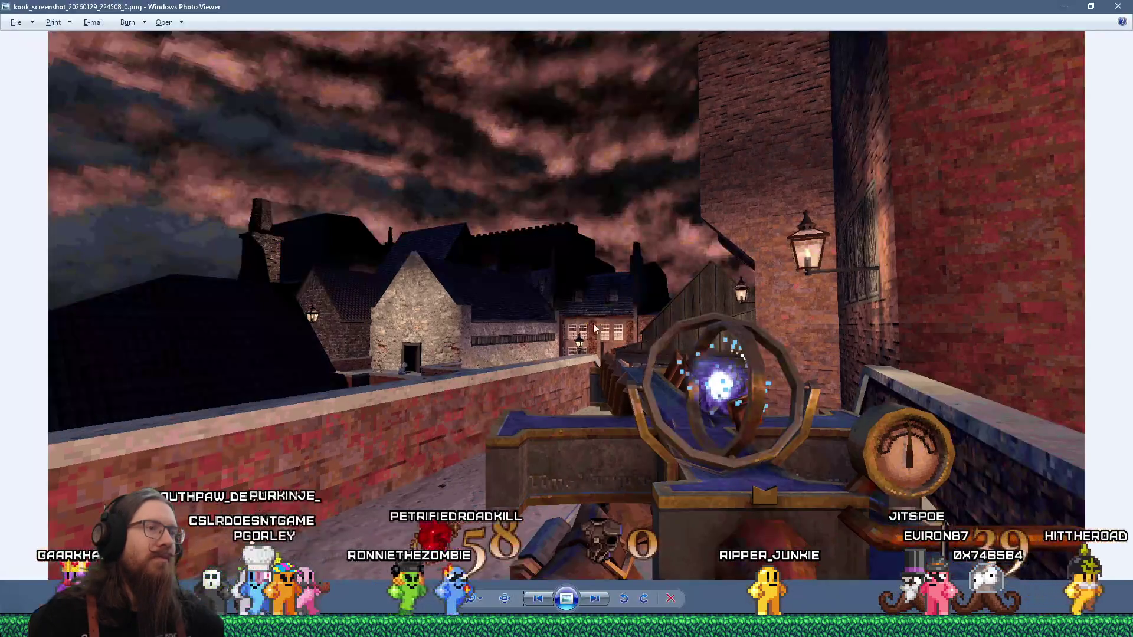
key(alt+Tab)
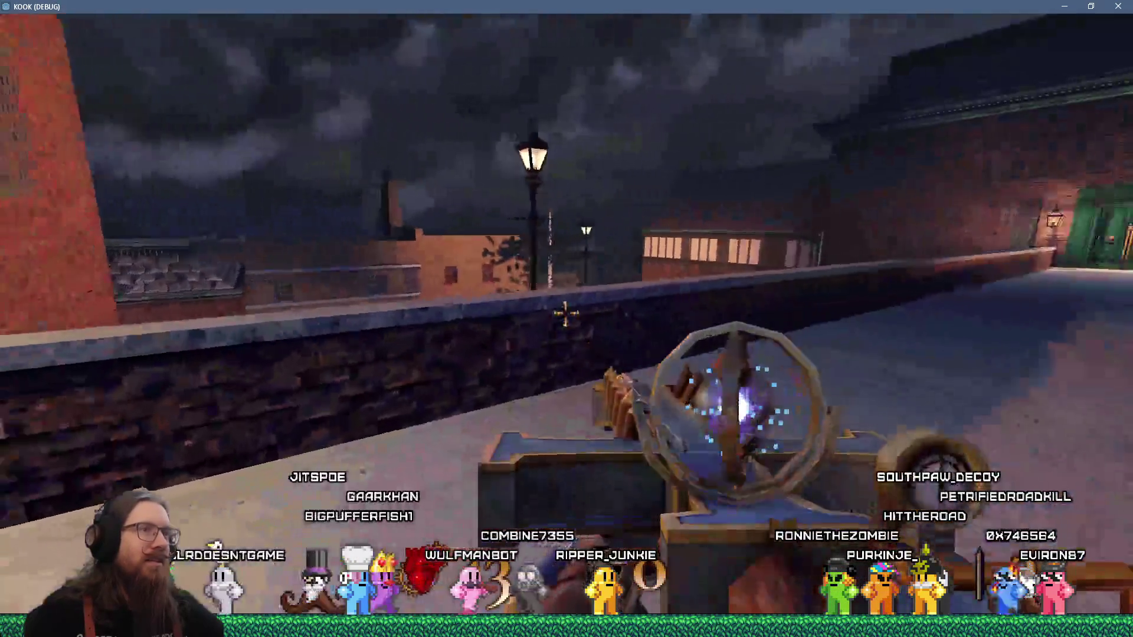
Walk the bridge toward the green door firing the orb, then shoot the rooftop and balcony enemies
key(w)
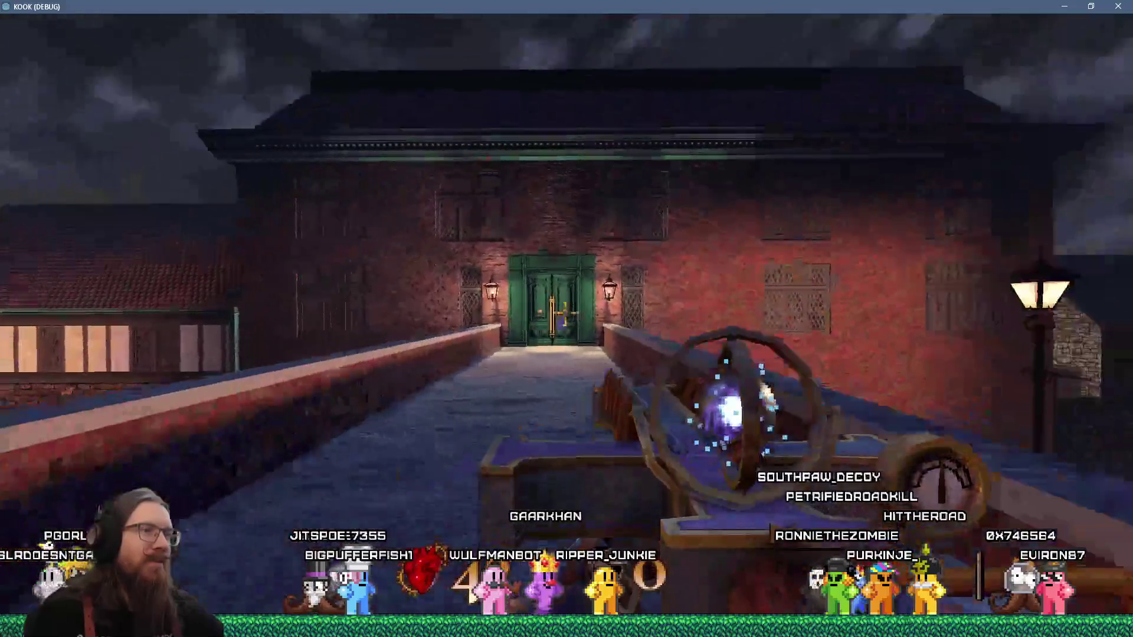
click(566, 314)
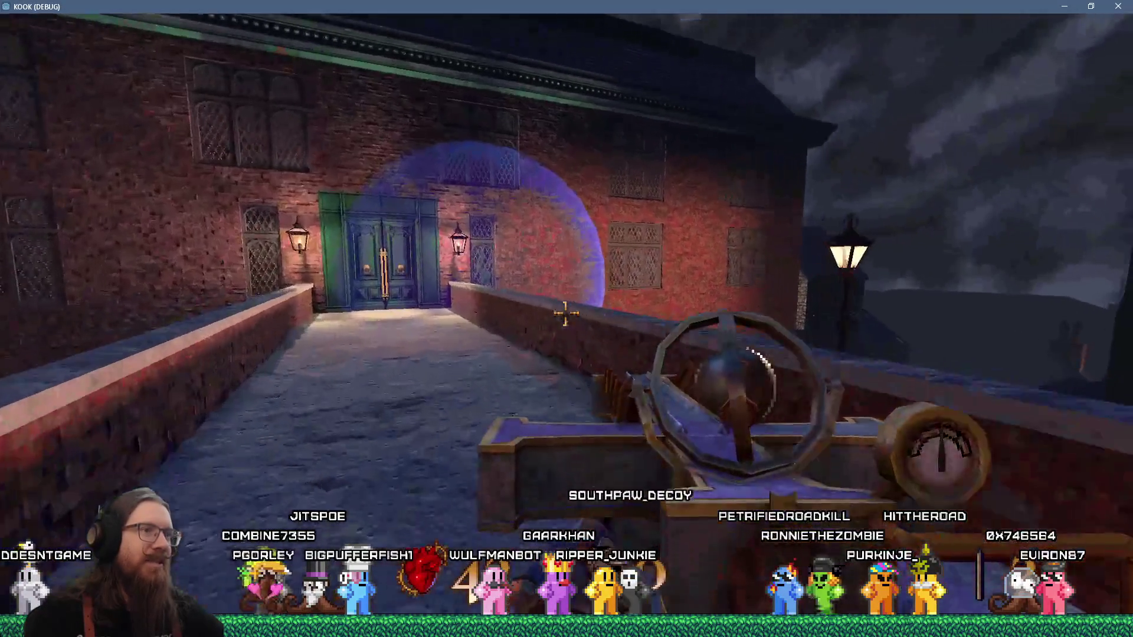
key(w)
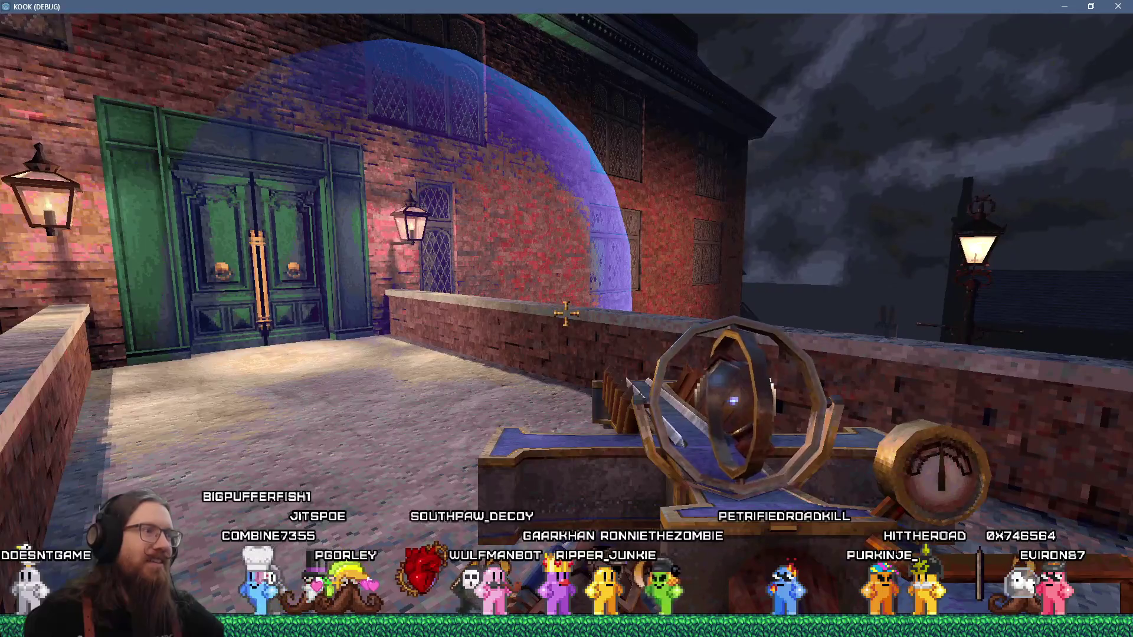
key(w)
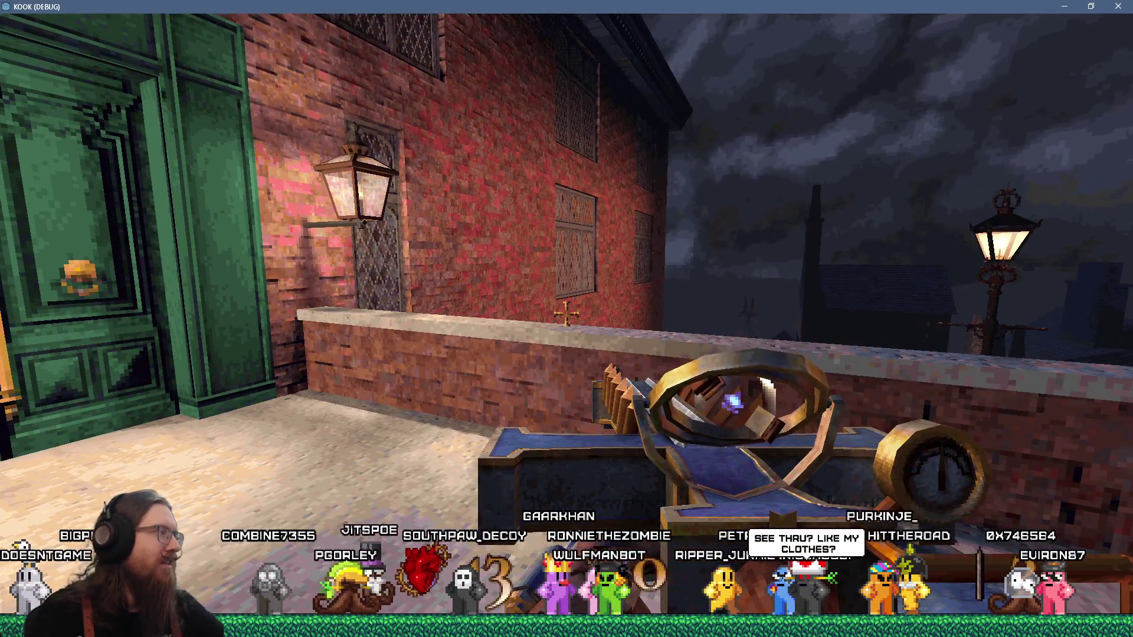
mouse_move(565, 314)
key(w)
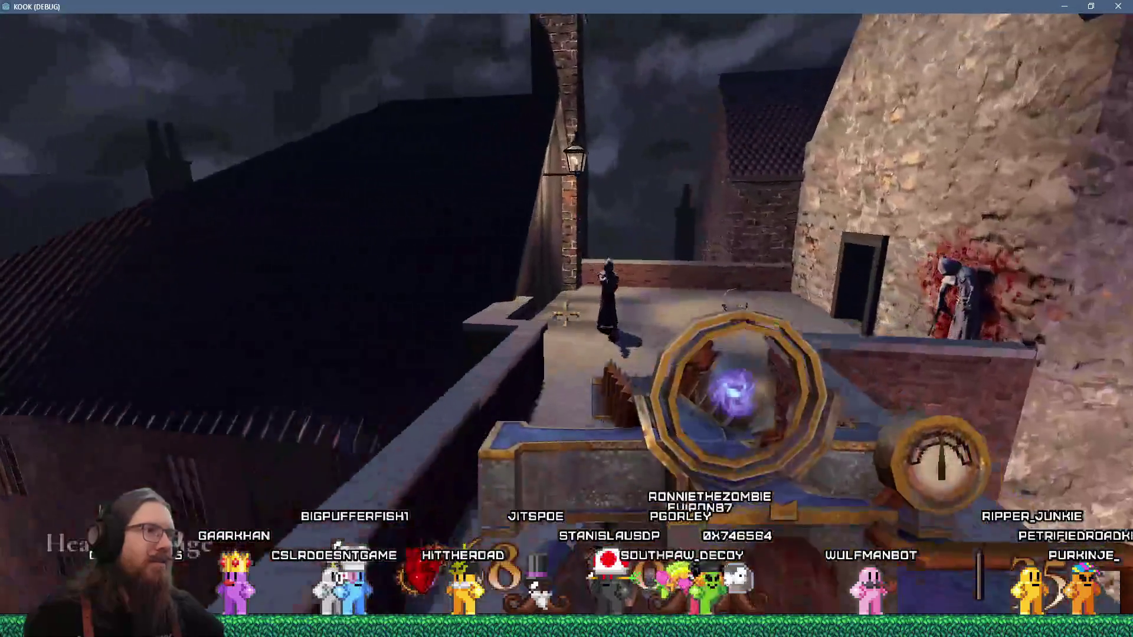
click(565, 314)
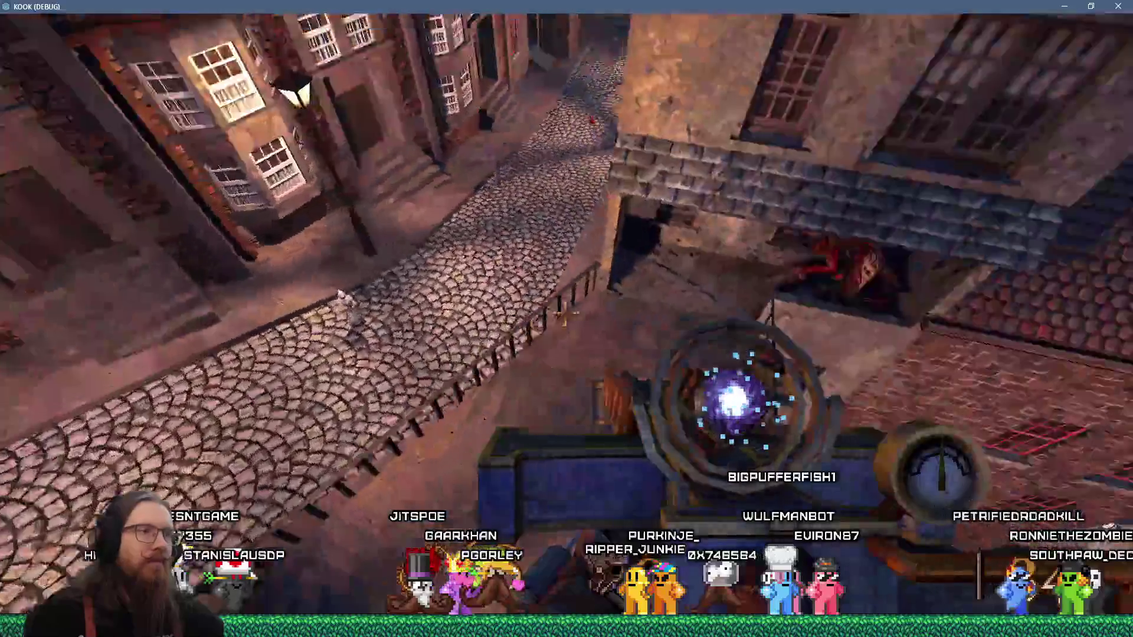
click(566, 314)
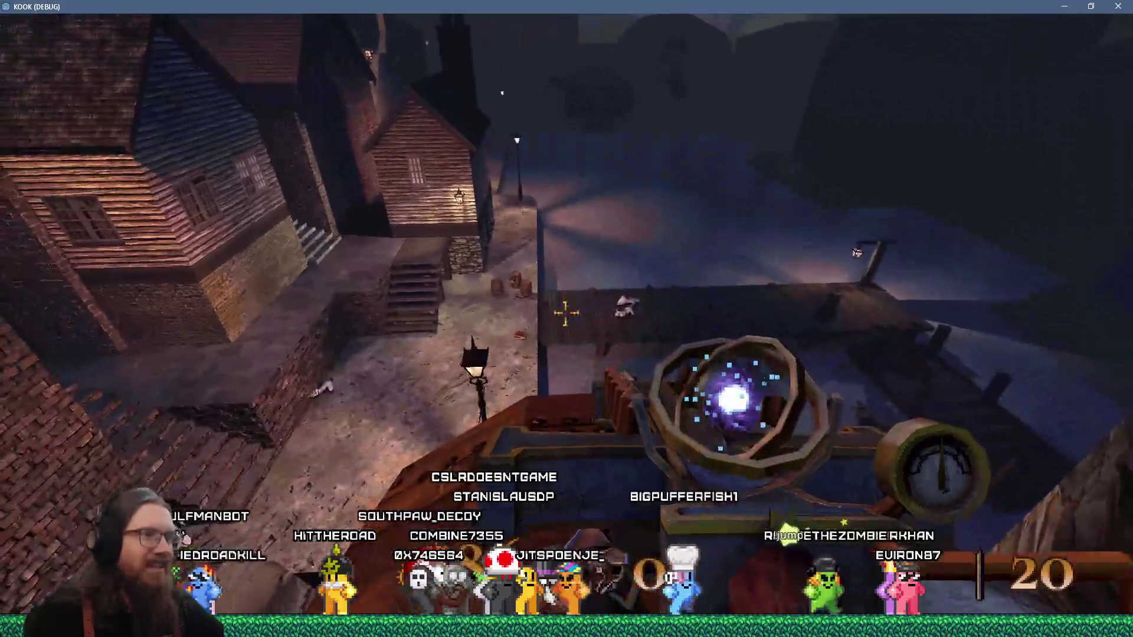
Fire the crossbow over the rooftops while exploring toward the wooden secret room
click(566, 314)
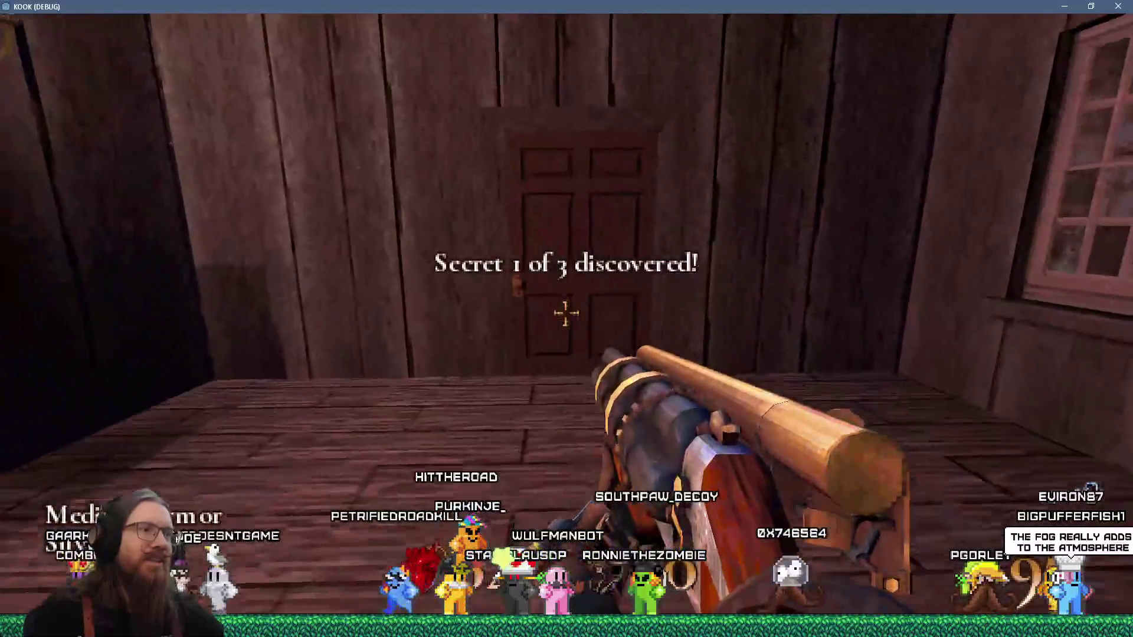
Blast open the door ahead and kill the hooded enemy in the doorway
click(567, 313)
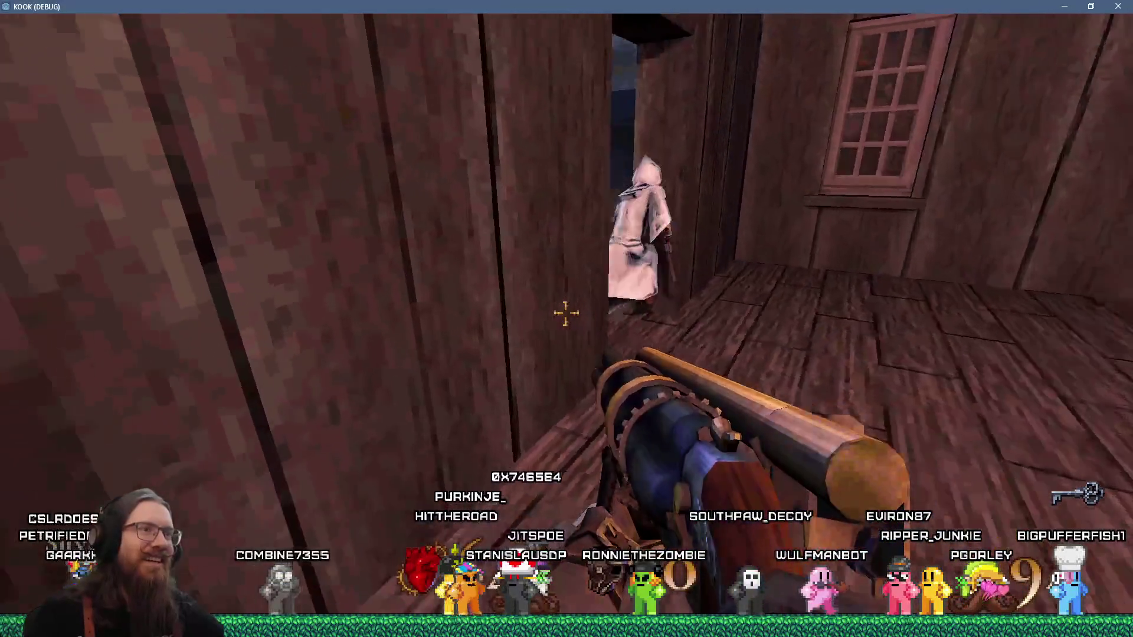
click(566, 313)
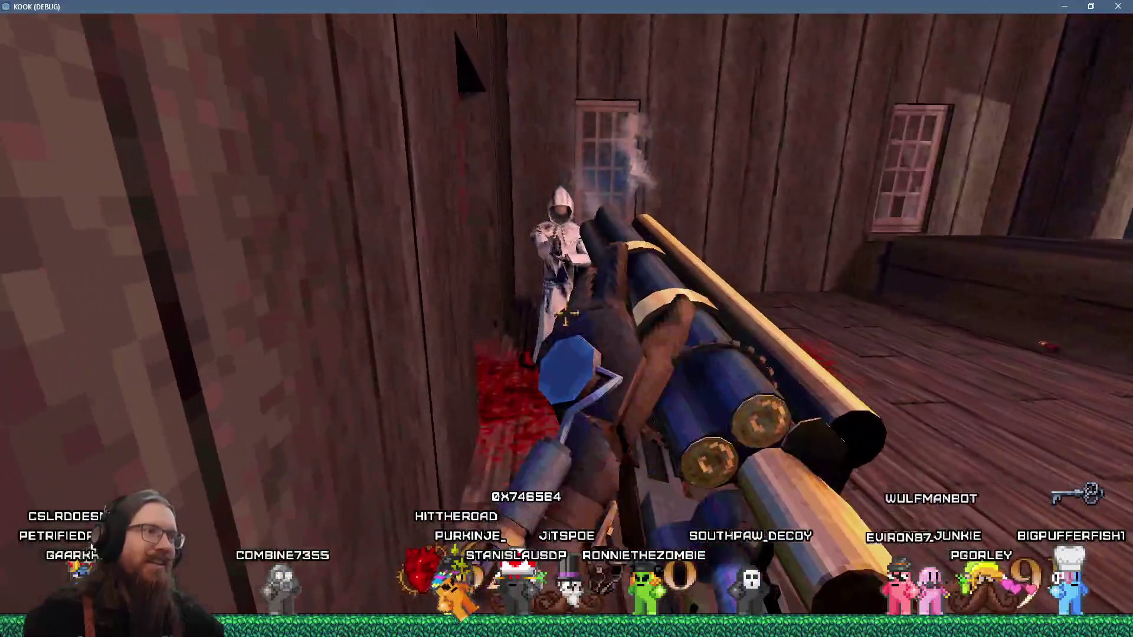
click(567, 313)
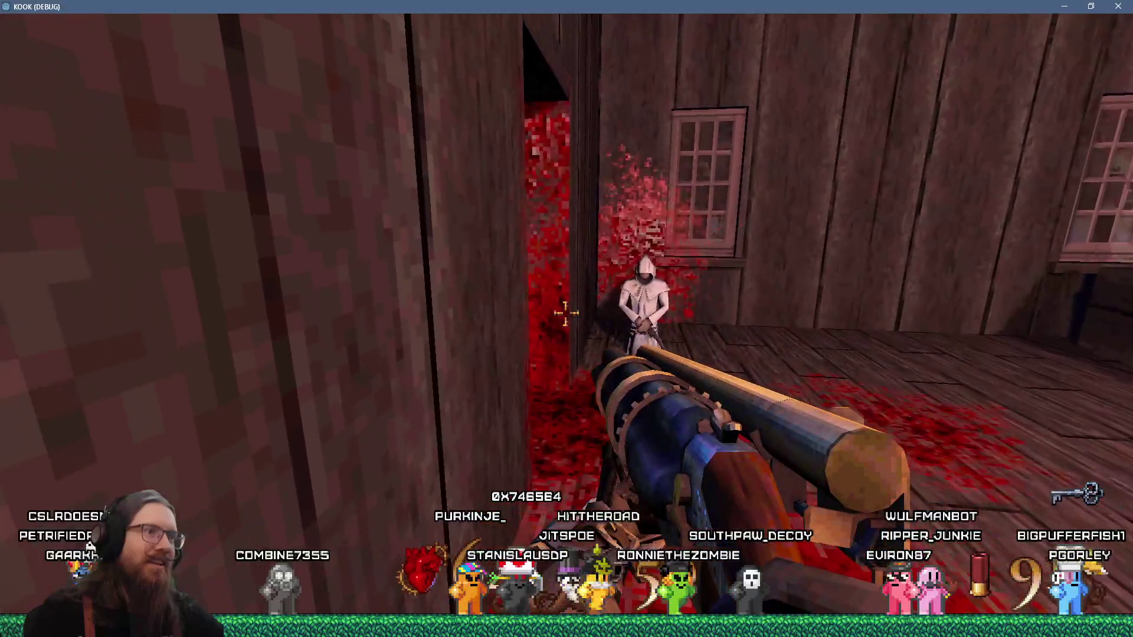
click(567, 313)
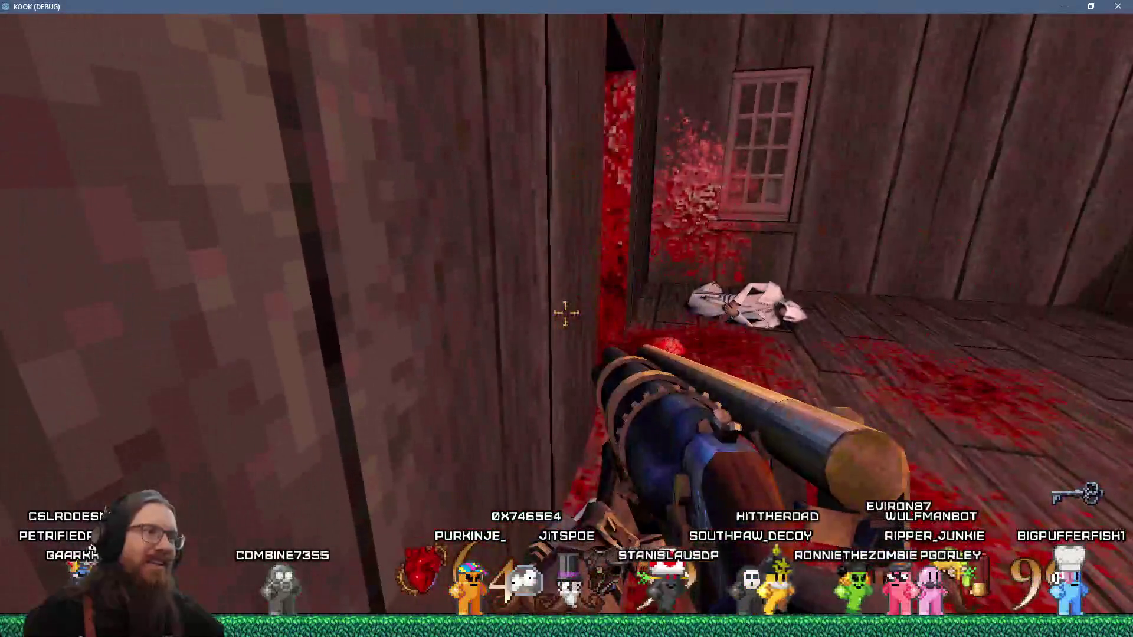
click(566, 314)
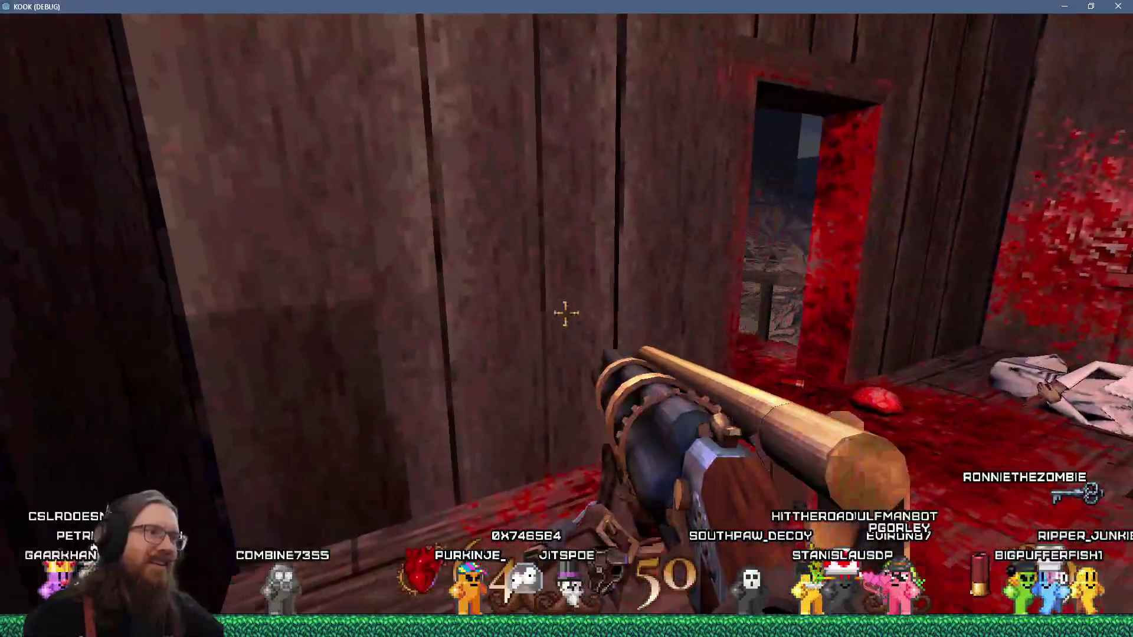
click(567, 313)
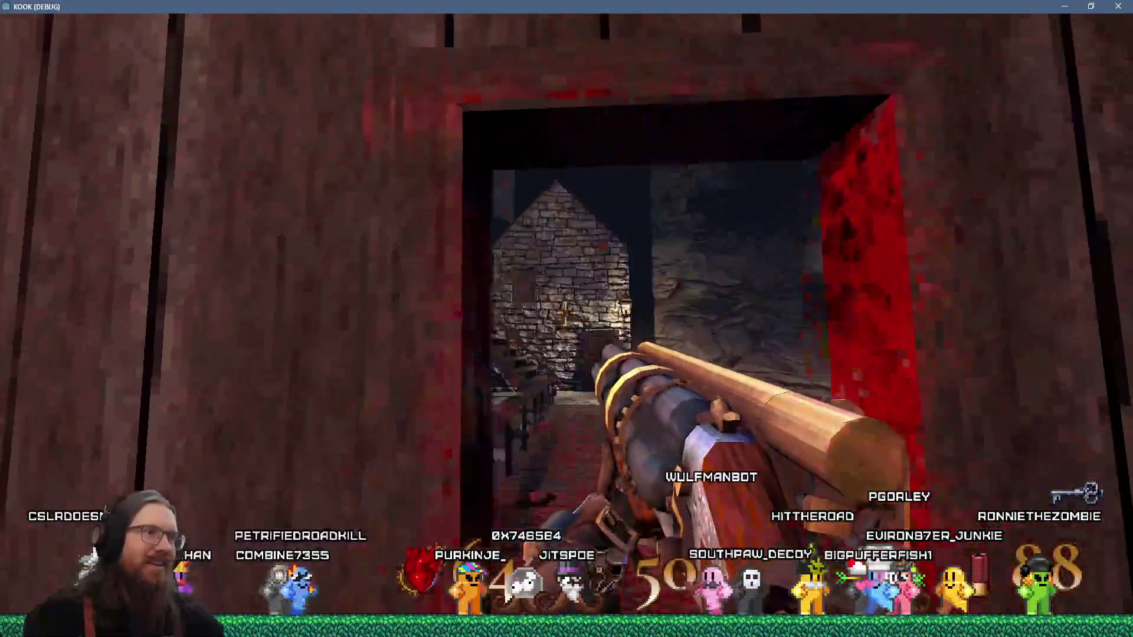
key(w)
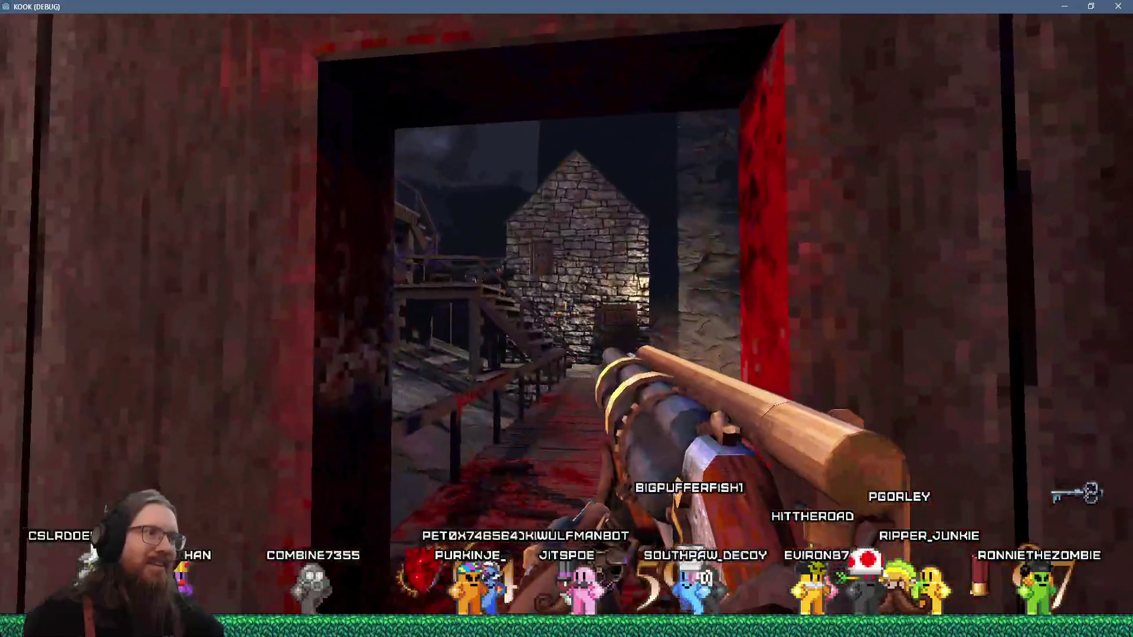
click(566, 314)
Cross the courtyard, climb the wooden stairs through the stone house toward the lit door
key(w)
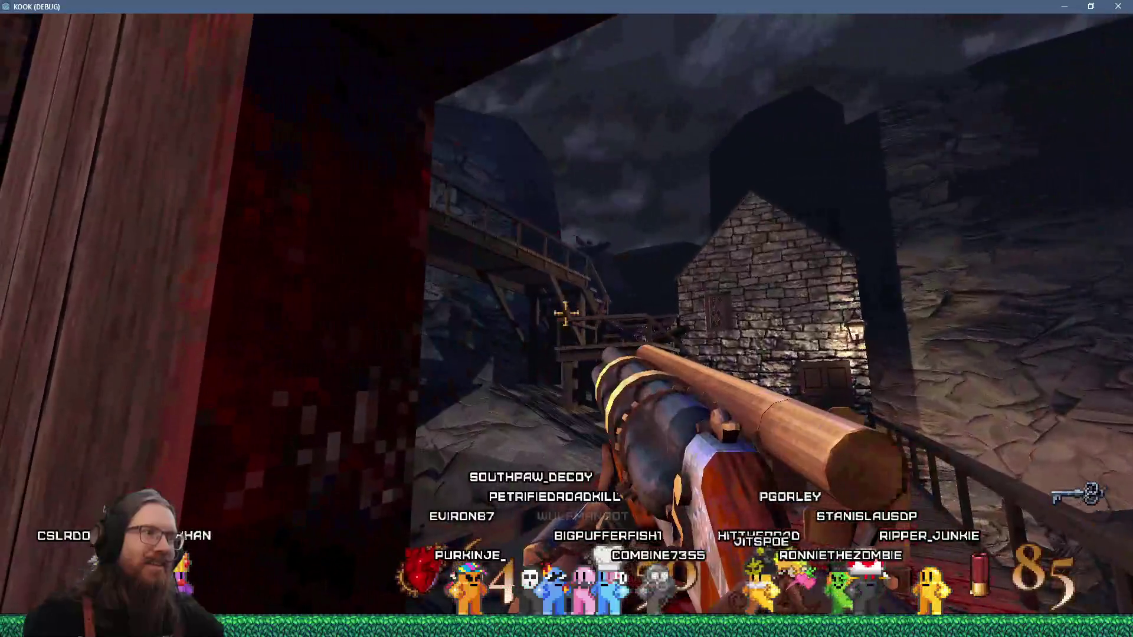
key(w)
key(w)
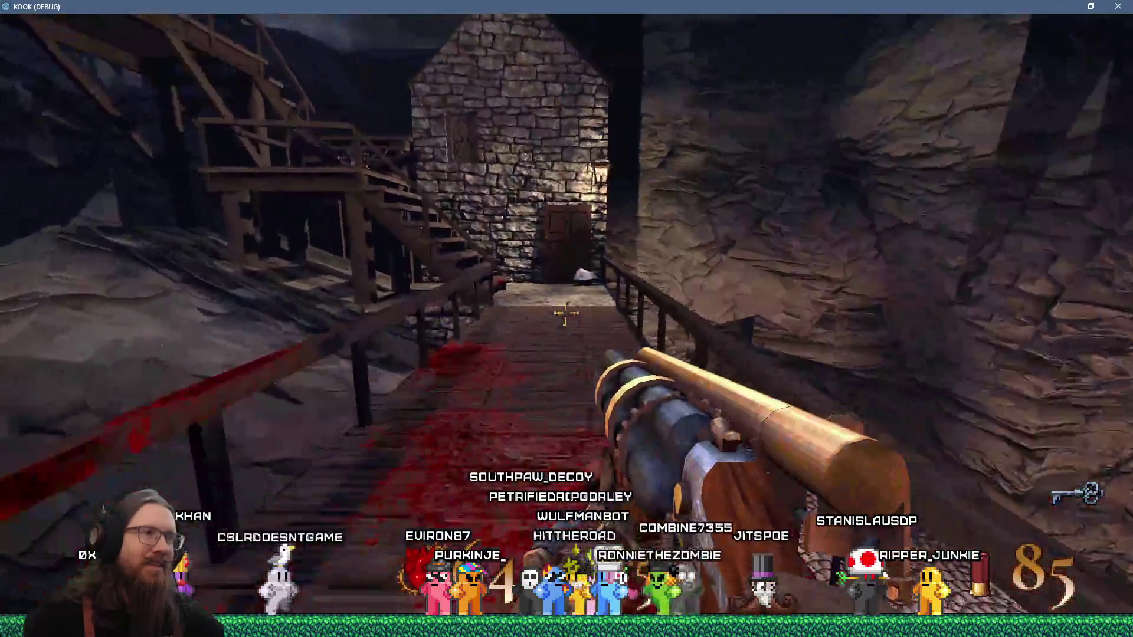
key(w)
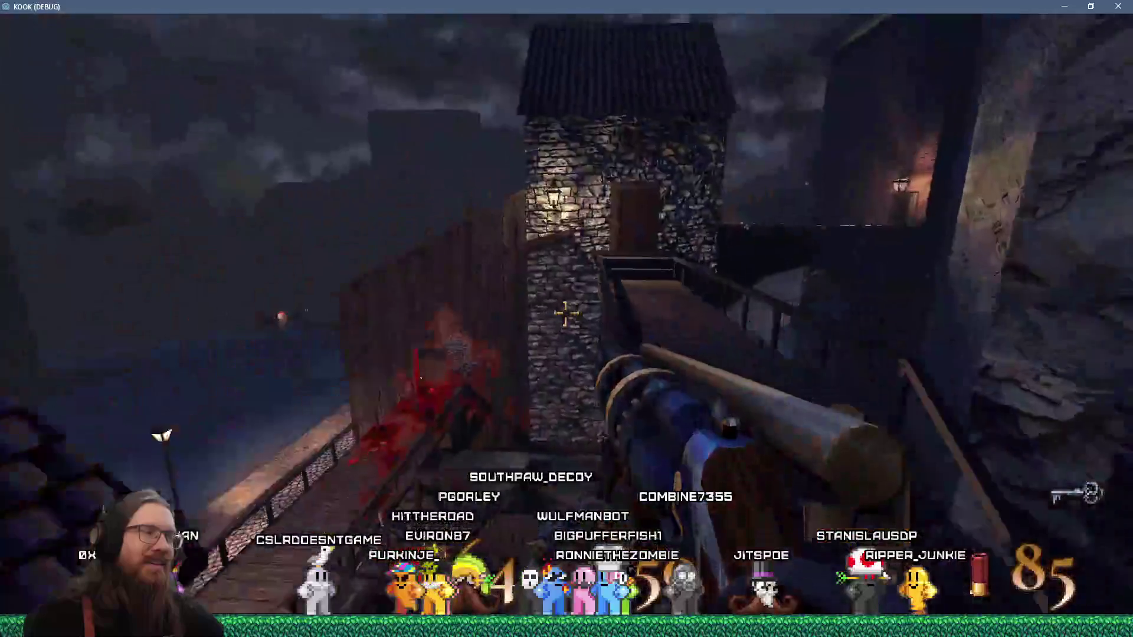
key(w)
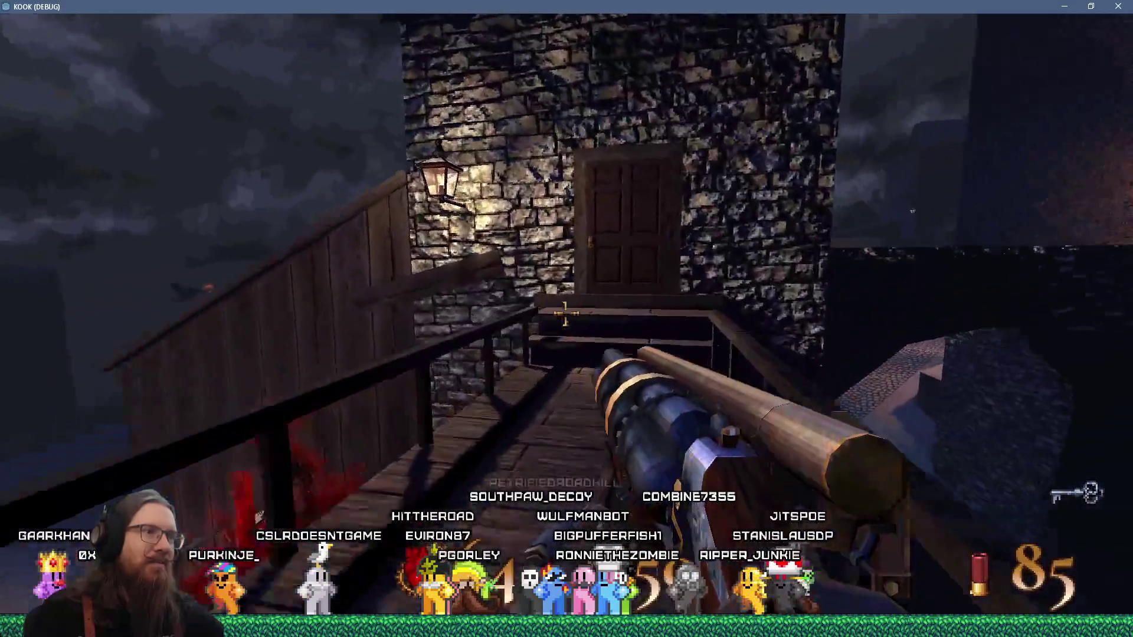
click(566, 313)
key(w)
click(566, 314)
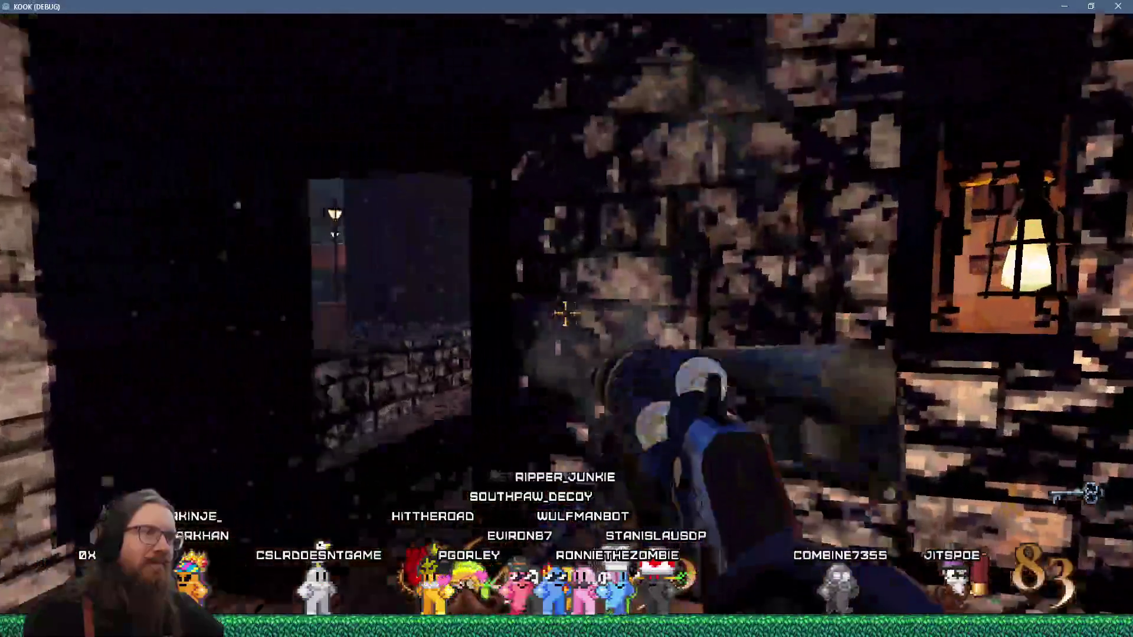
Enter the panelled hall and shoot the robed cultists by the staircase
key(w)
click(565, 313)
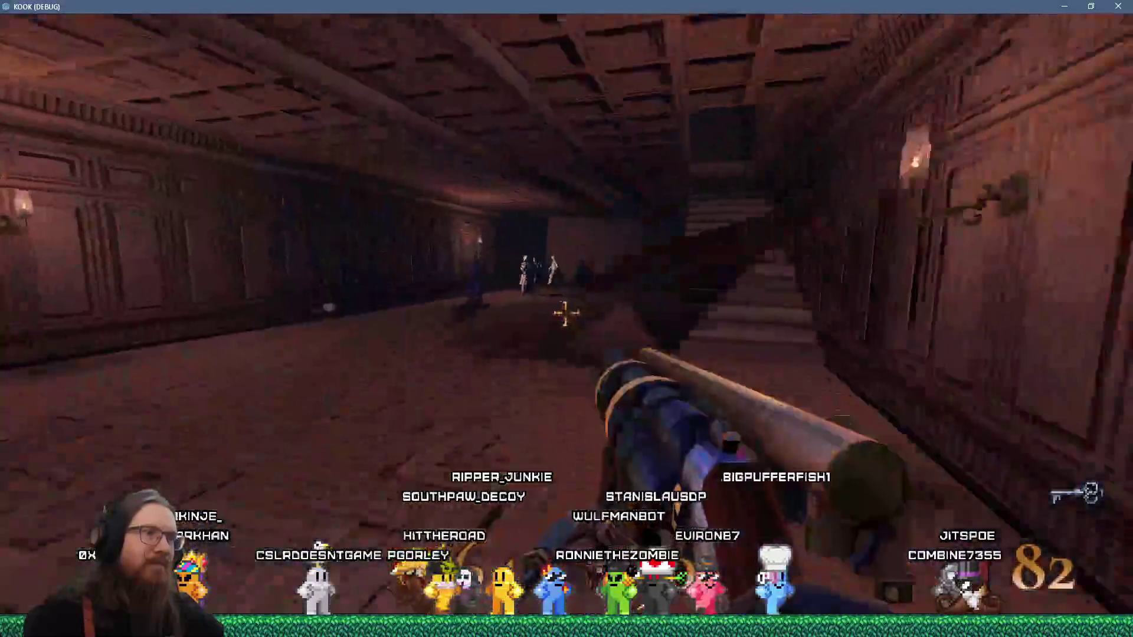
click(565, 313)
key(w)
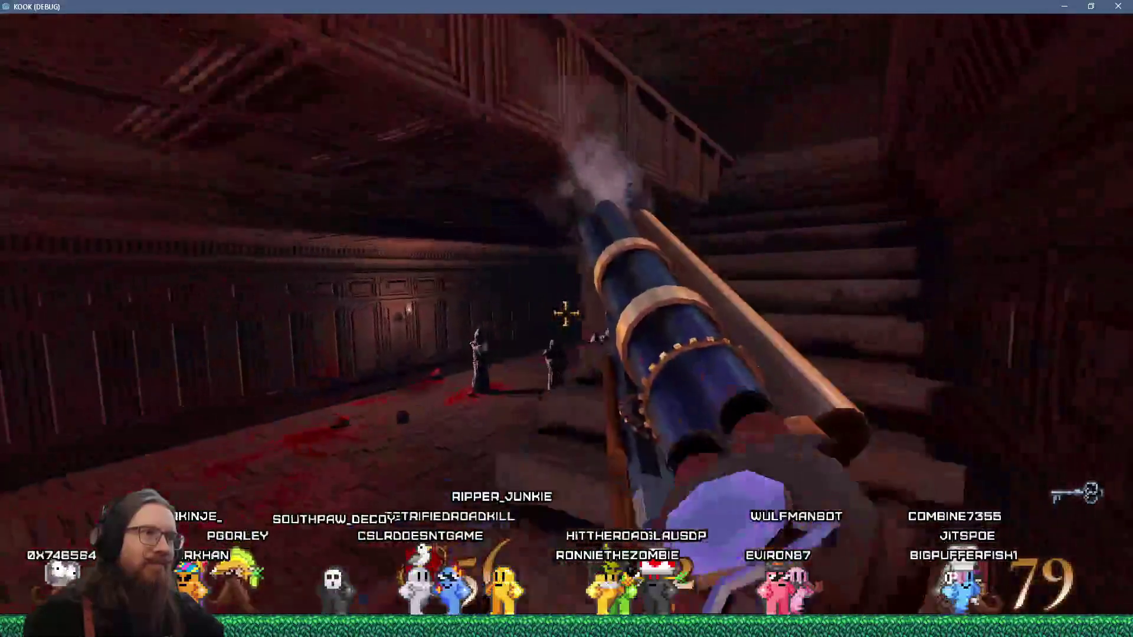
click(566, 313)
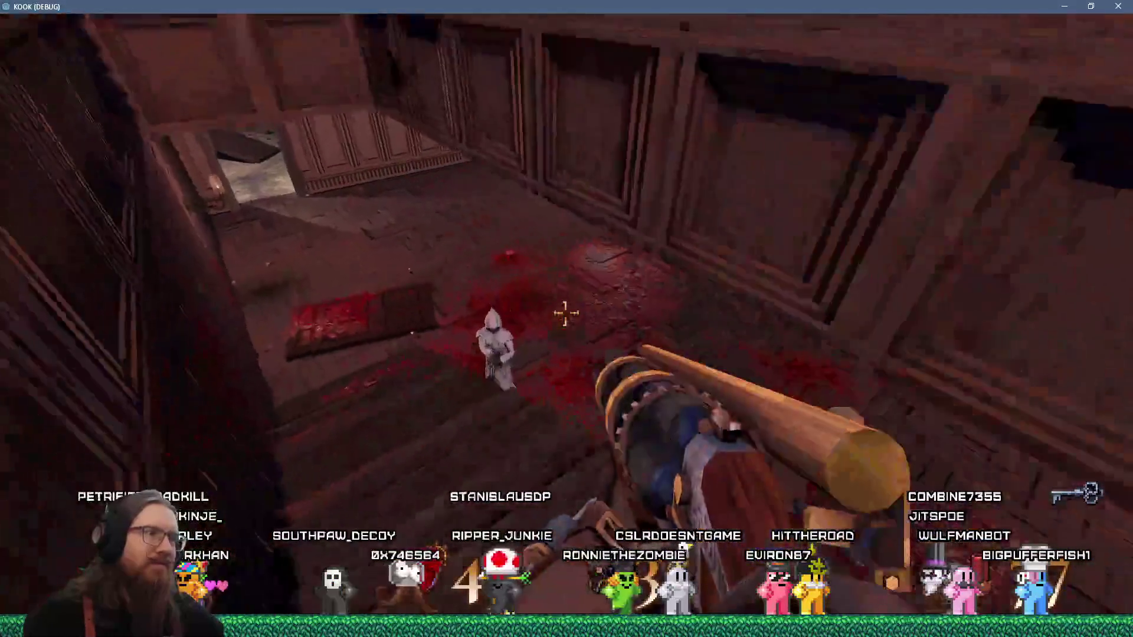
click(566, 314)
click(565, 313)
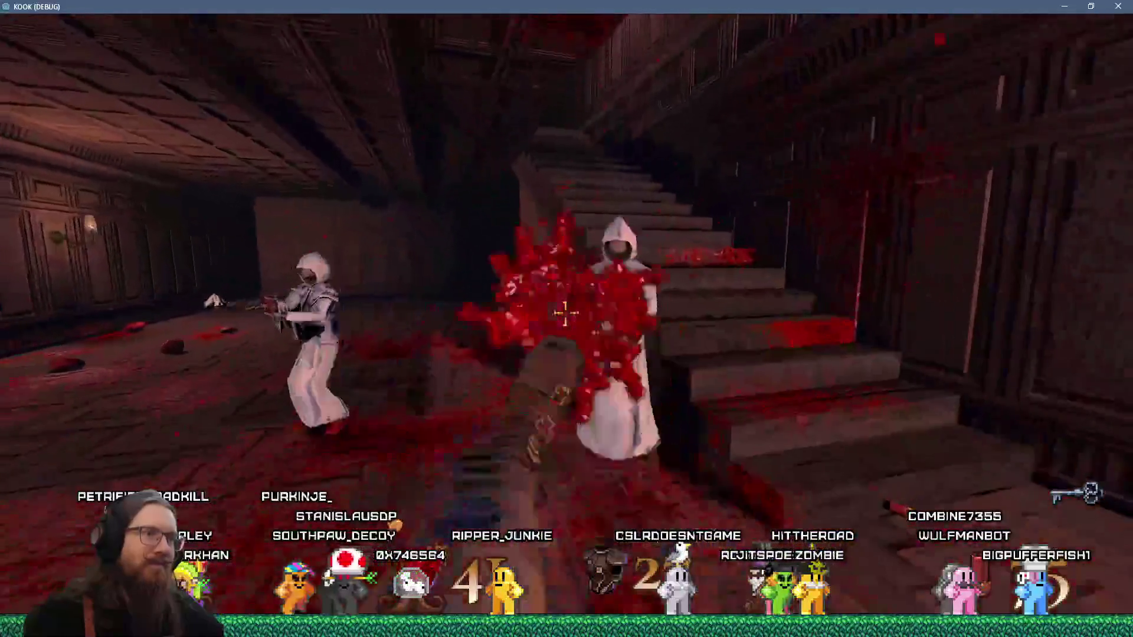
click(566, 313)
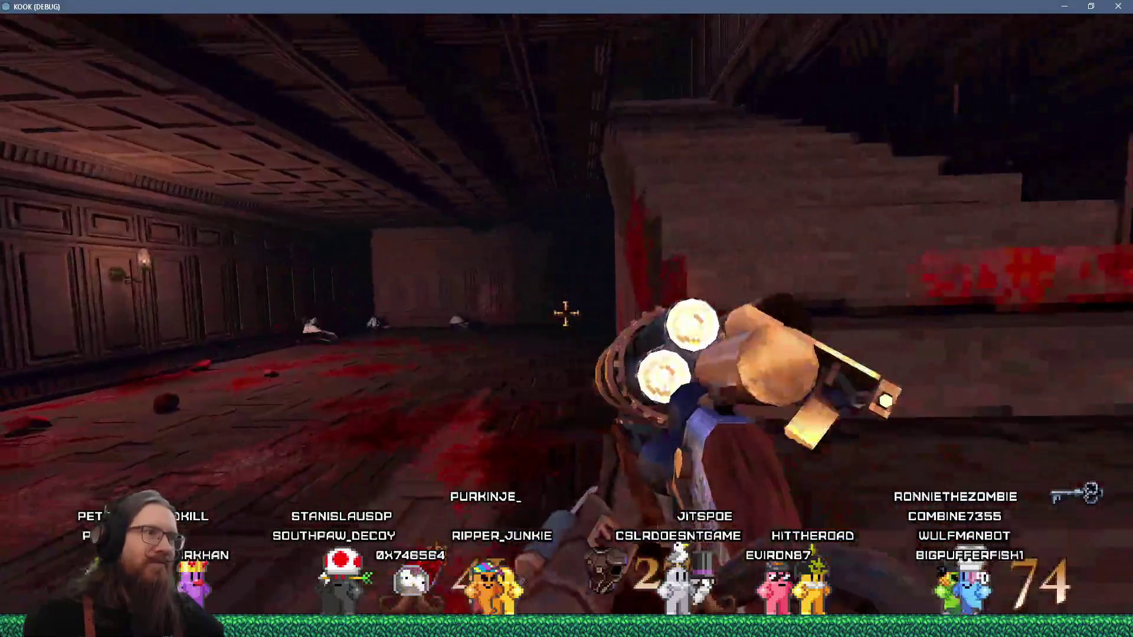
Strafe right past the staircase and cross the hall to the dark double doors
key(d)
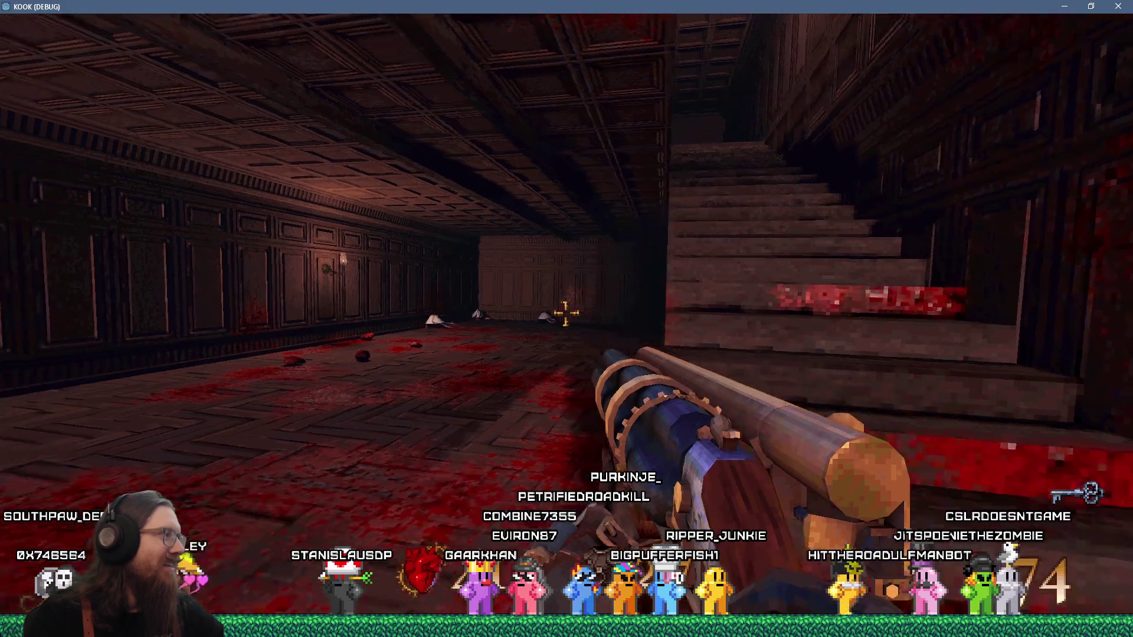
key(w)
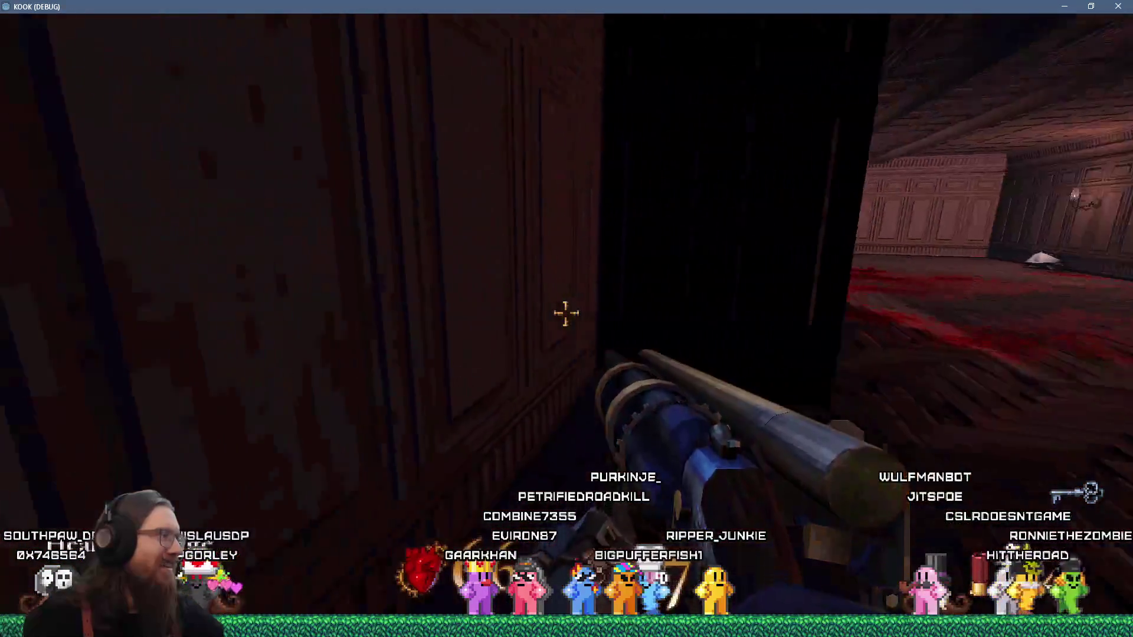
key(w)
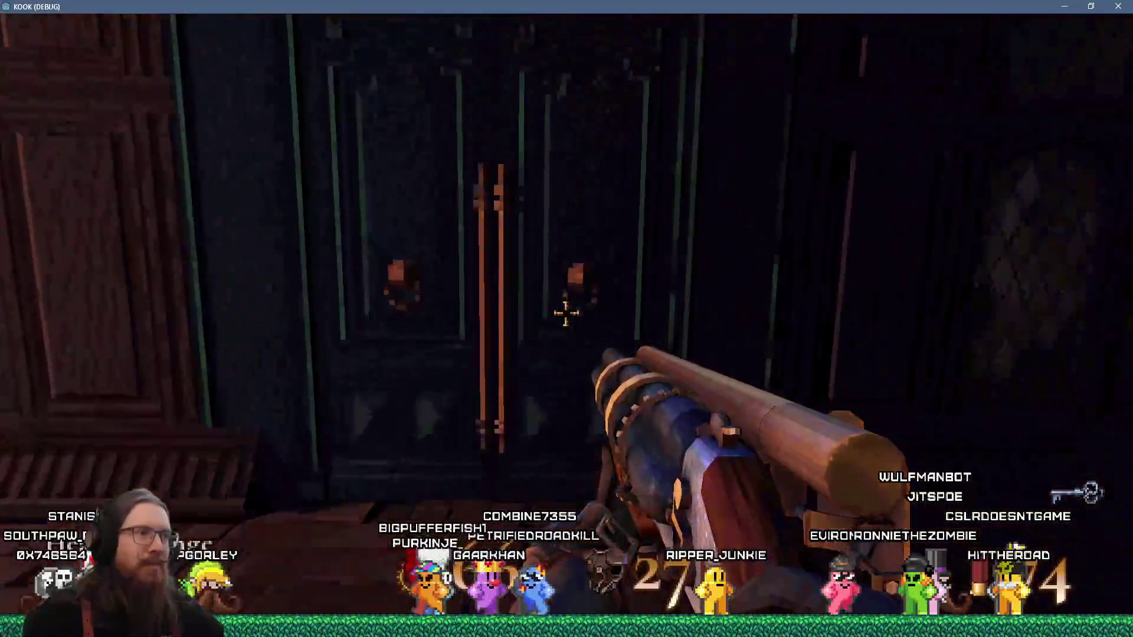
Go through the double doors, cross the rooftop bridge, and shoot the enemy by the wall
click(567, 313)
key(w)
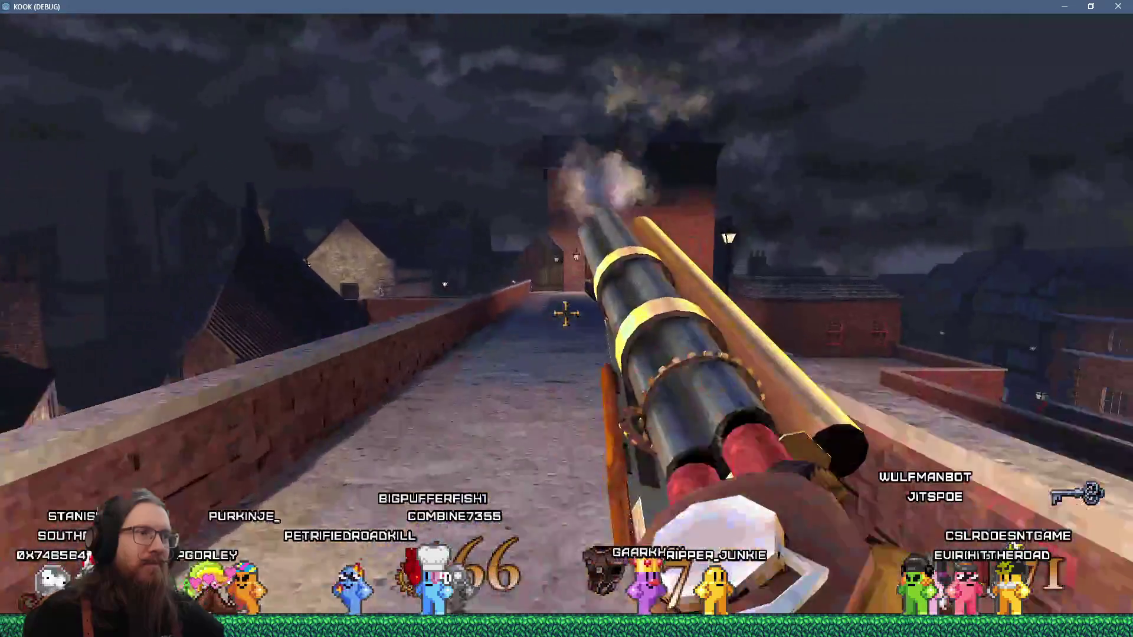
key(w)
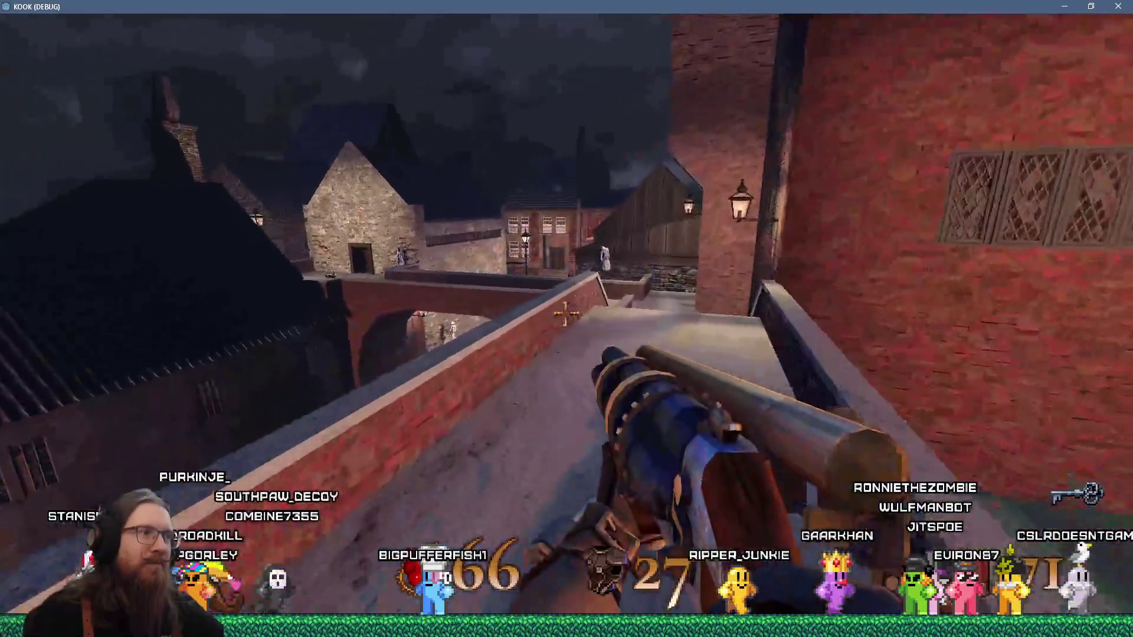
key(w)
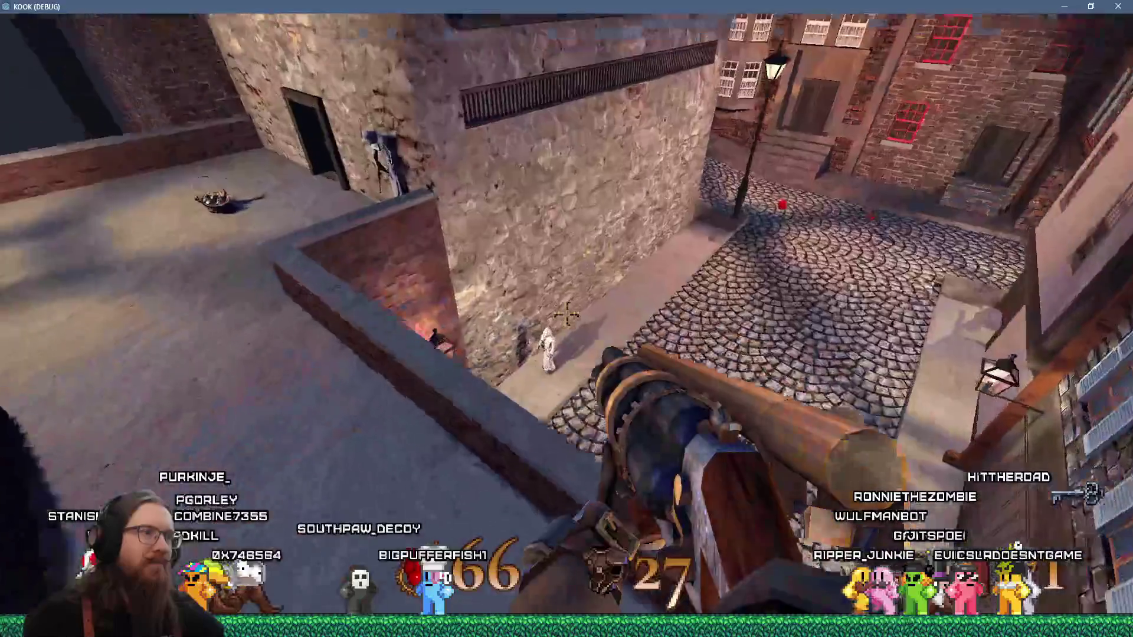
click(566, 313)
key(w)
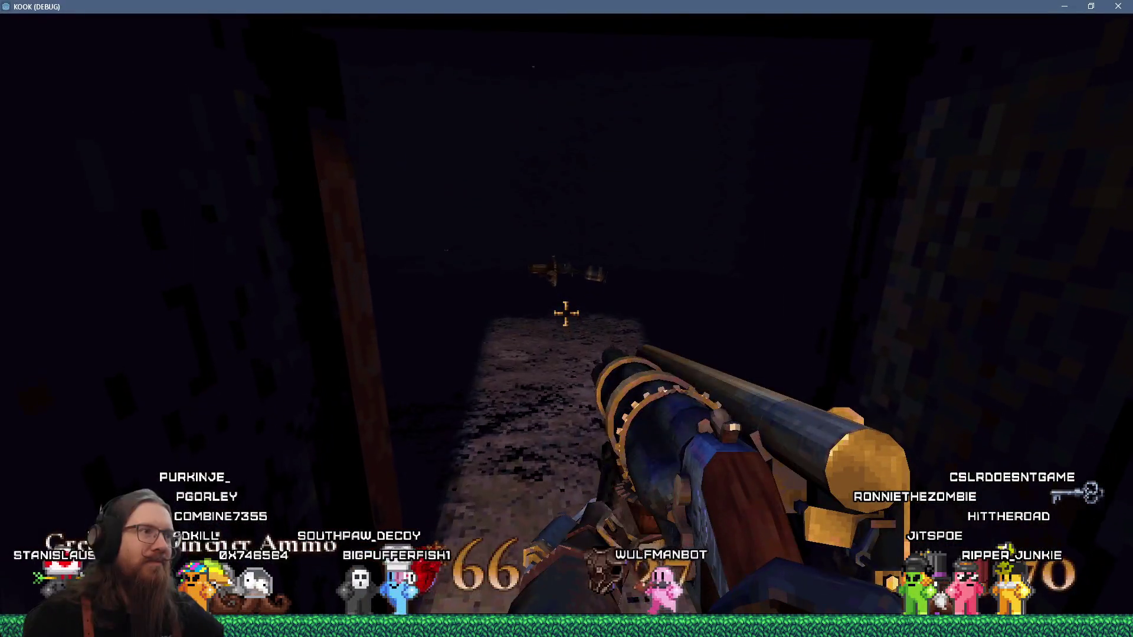
Kill the courtyard and ledge enemies, then pass back through the corridor into the doorway portal
key(w)
click(567, 313)
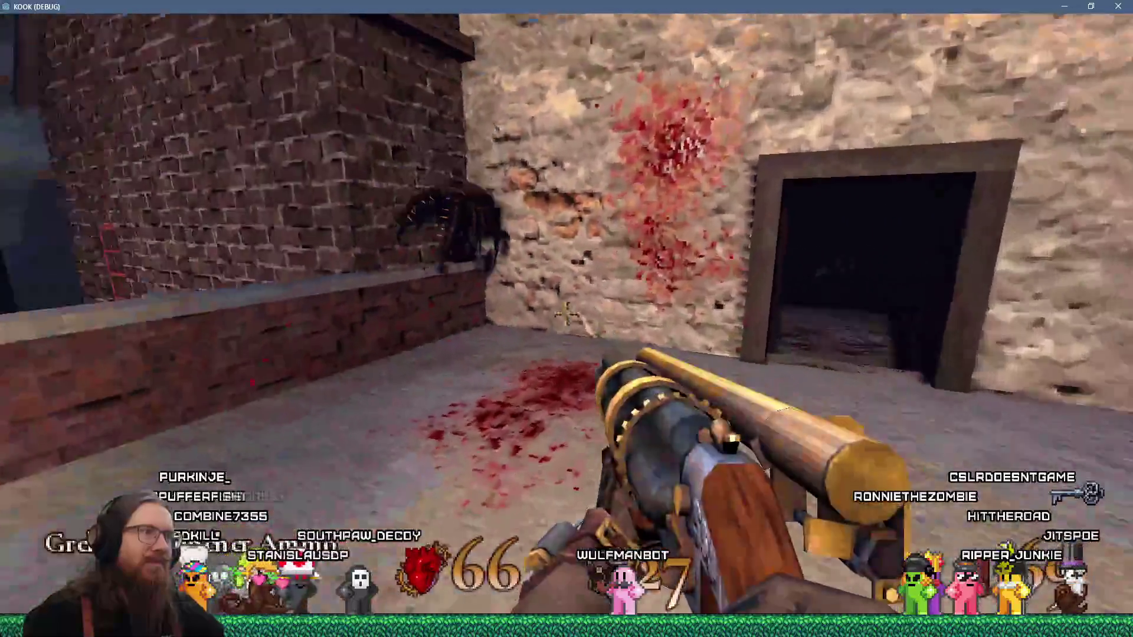
key(w)
click(567, 313)
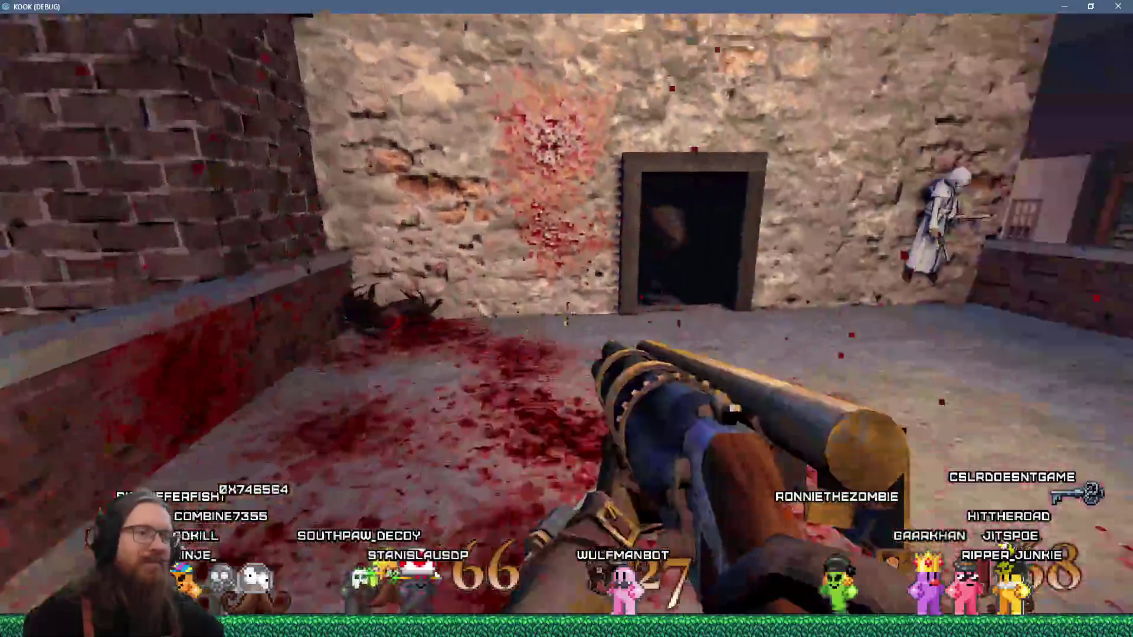
key(w)
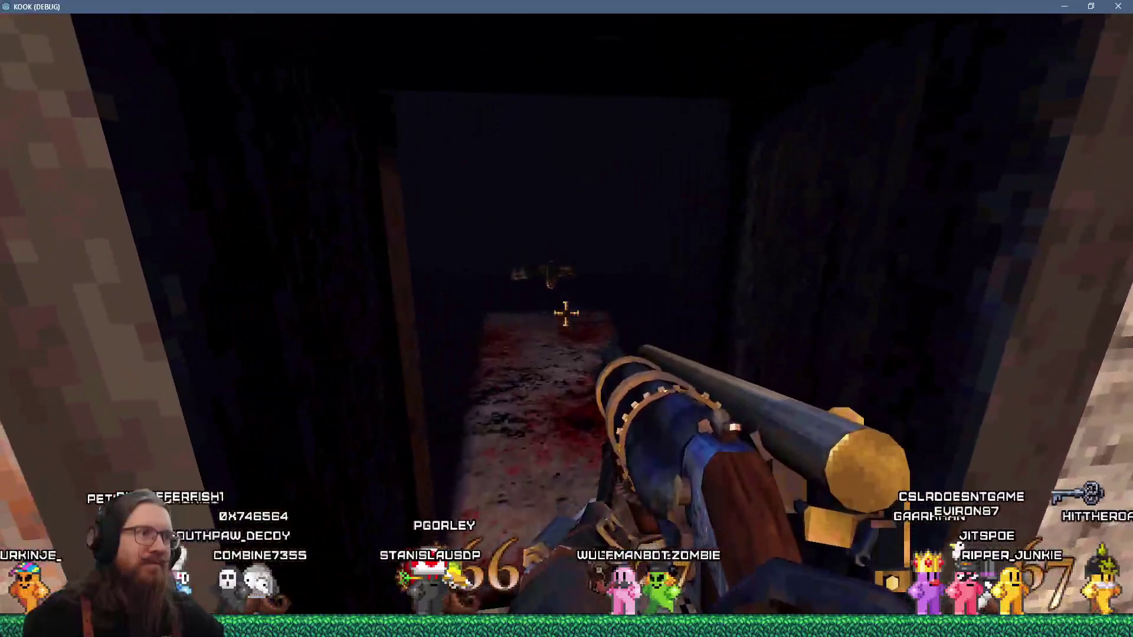
key(w)
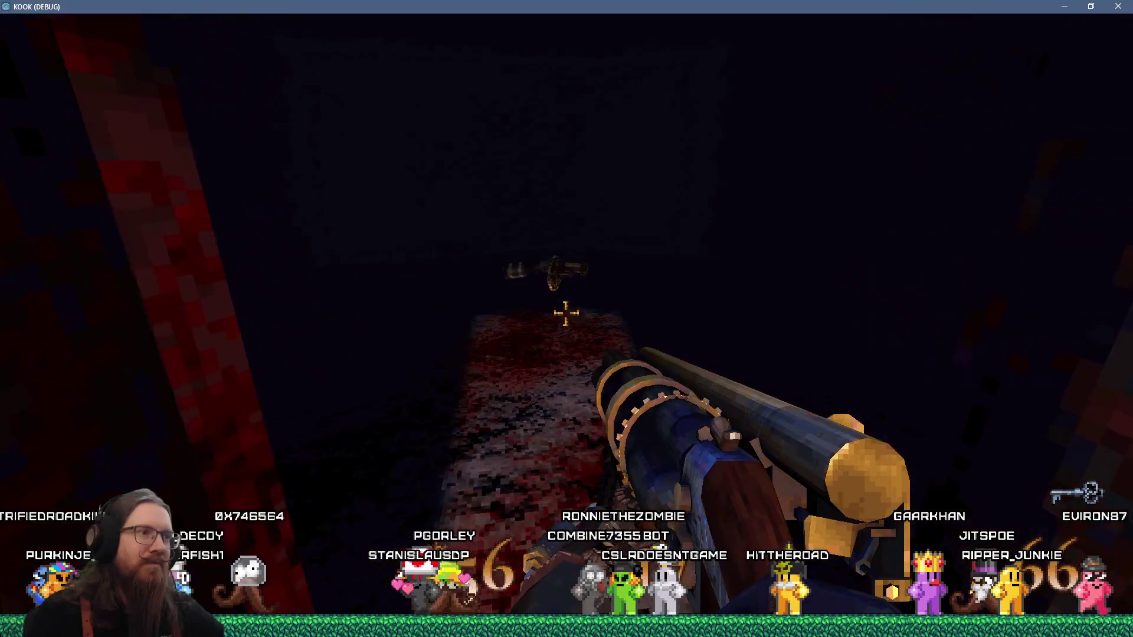
key(s)
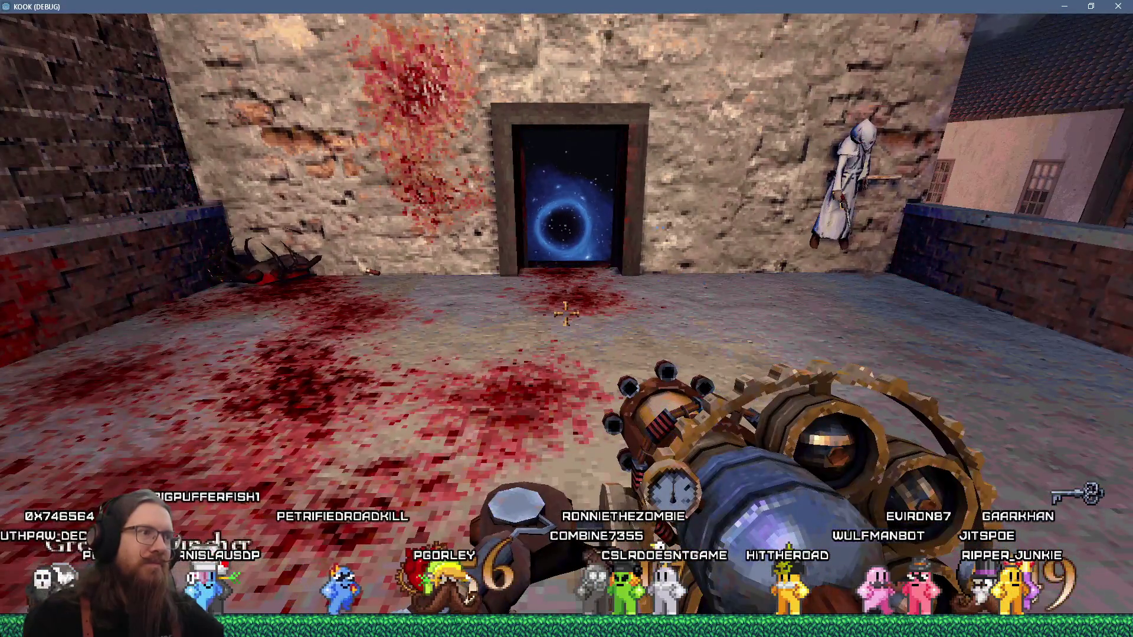
key(w)
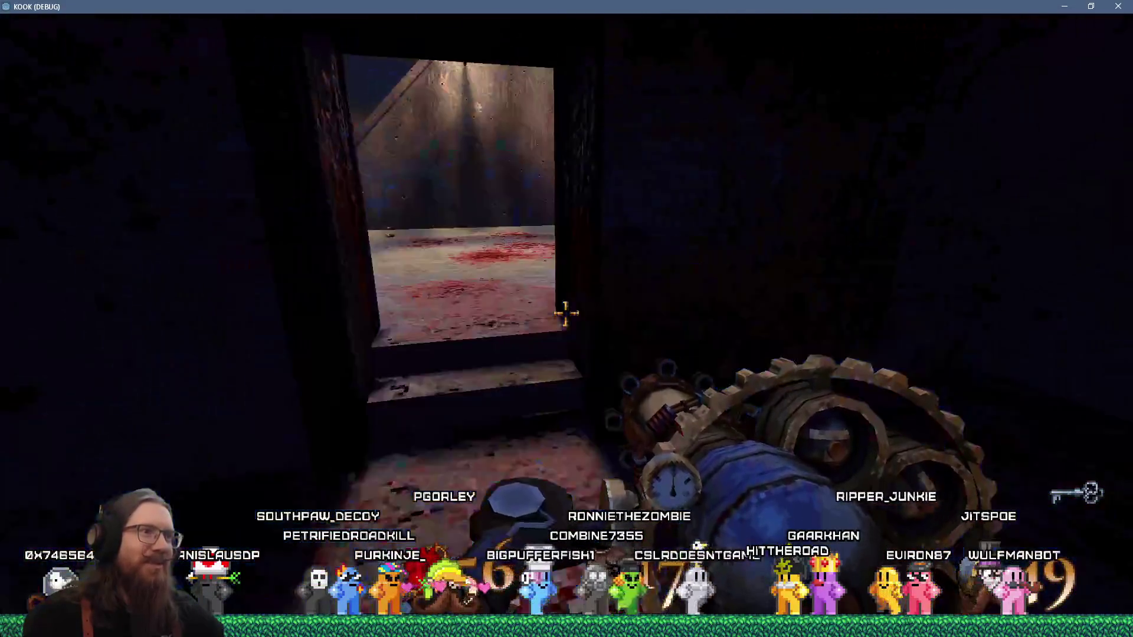
Drop into the lit courtyard and cross the bridge past the stone houses
key(w)
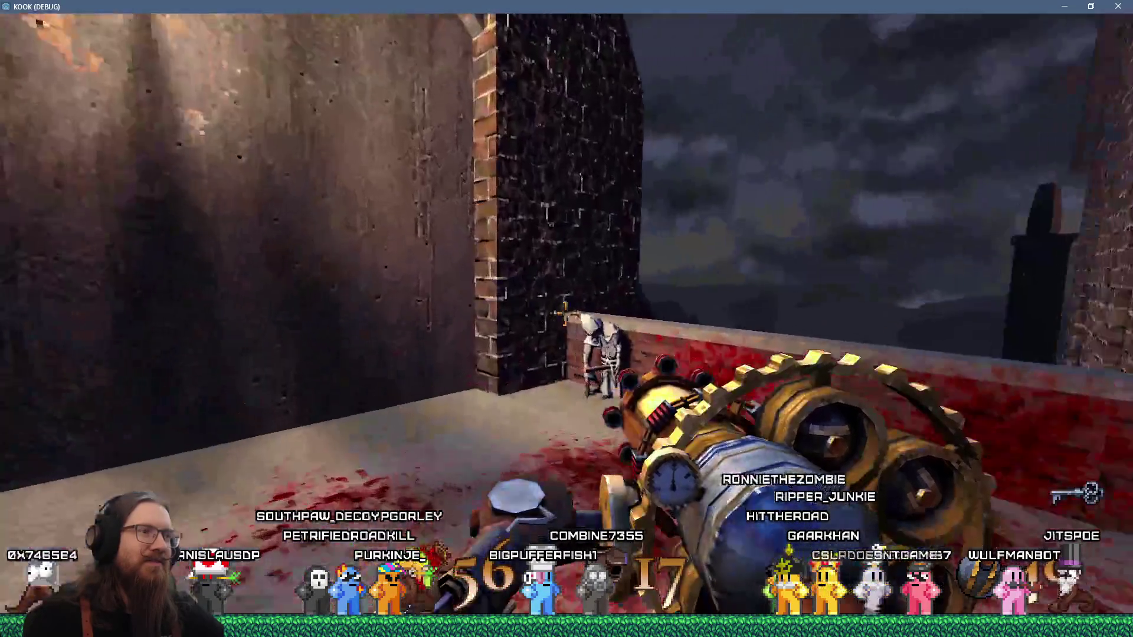
key(w)
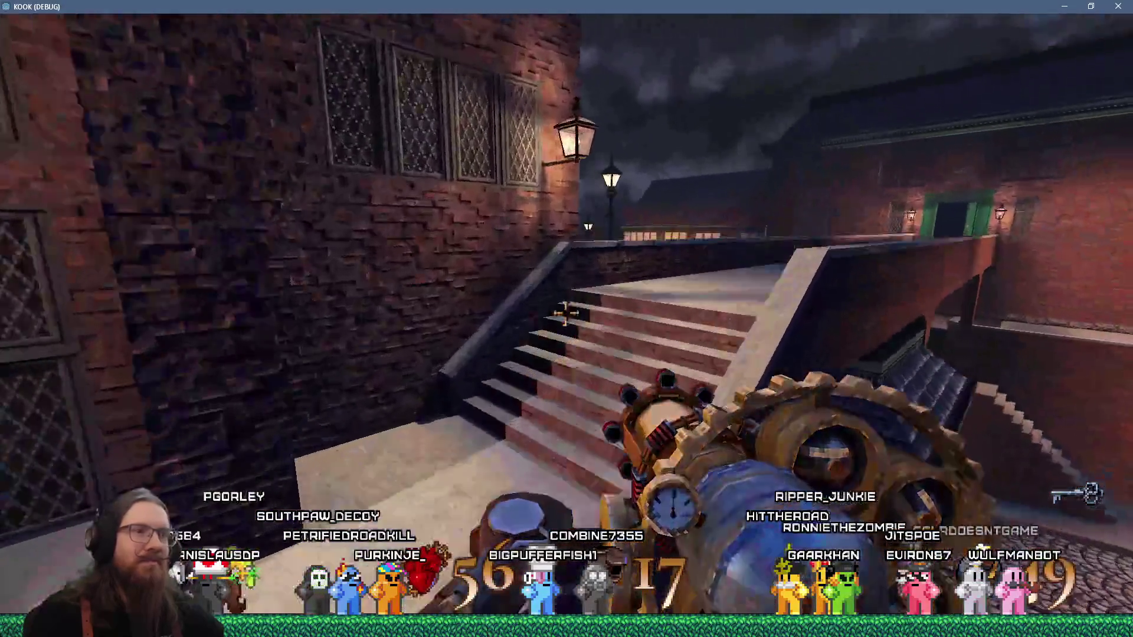
key(w)
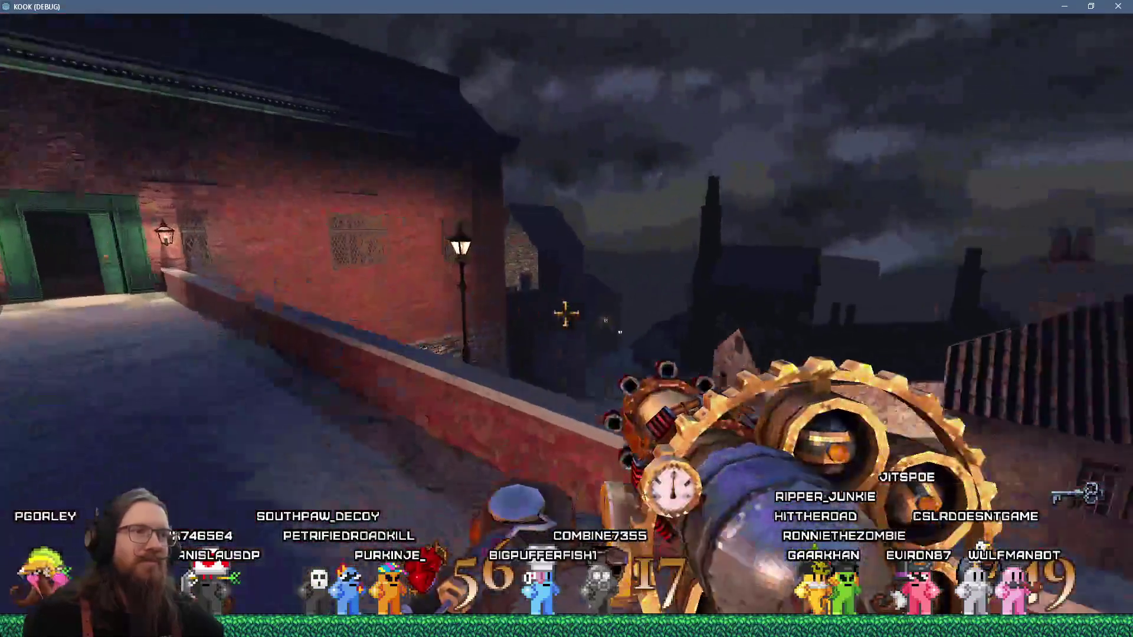
key(w)
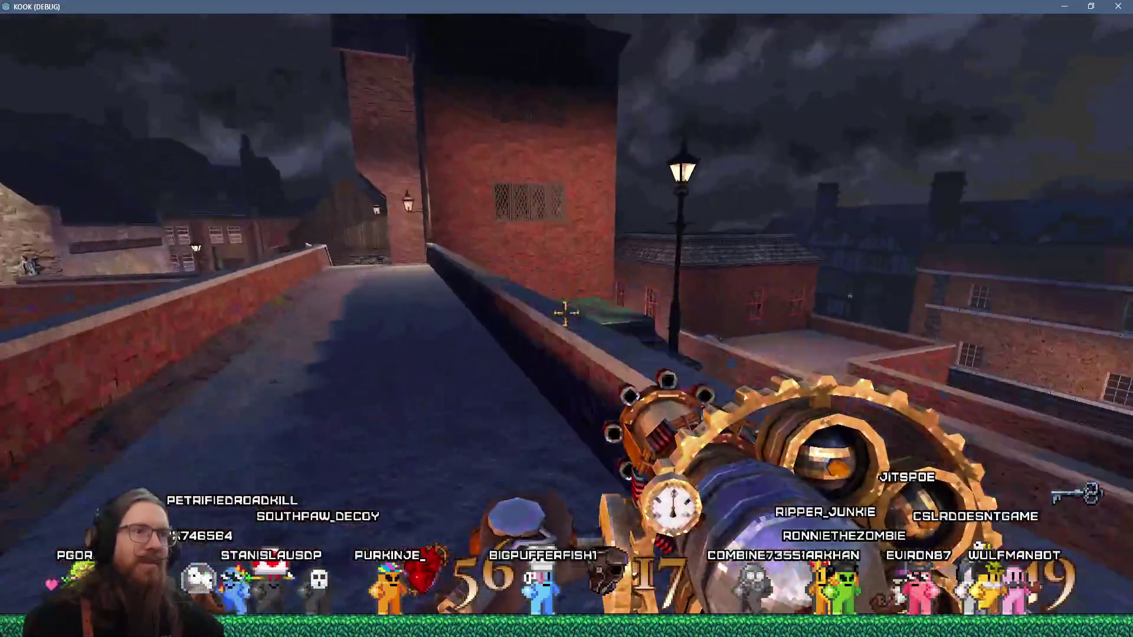
key(w)
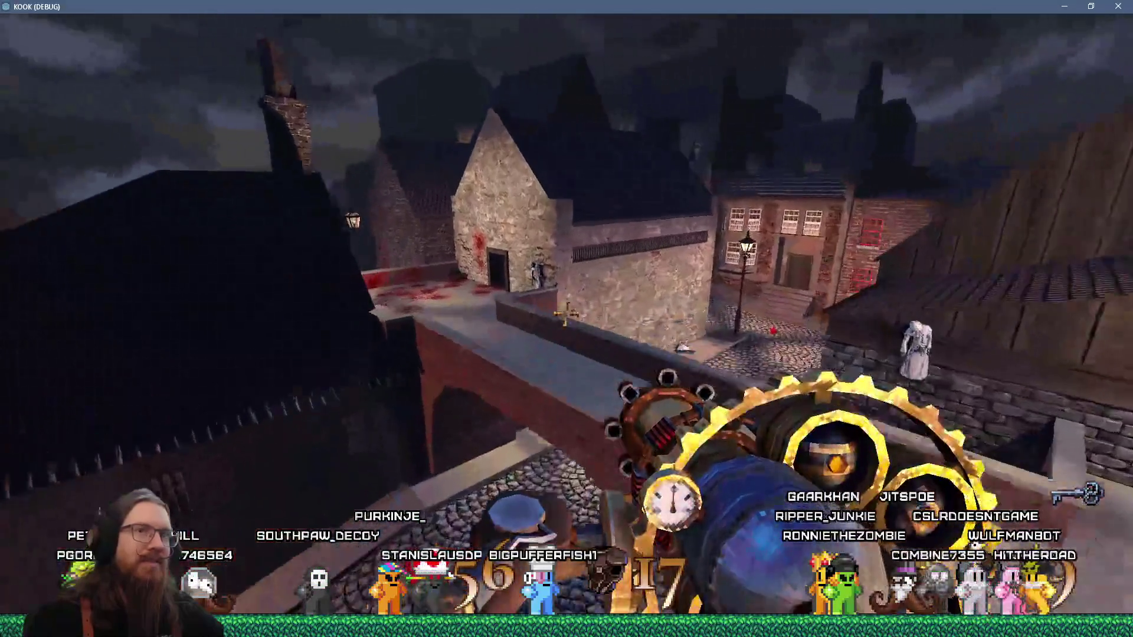
key(w)
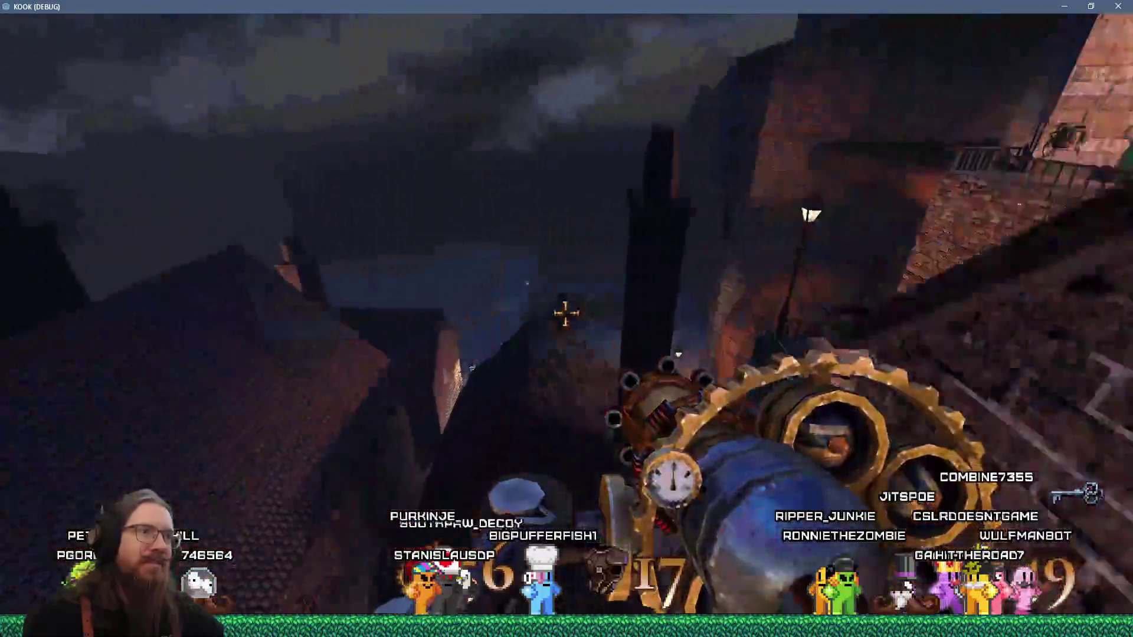
key(w)
key(w)
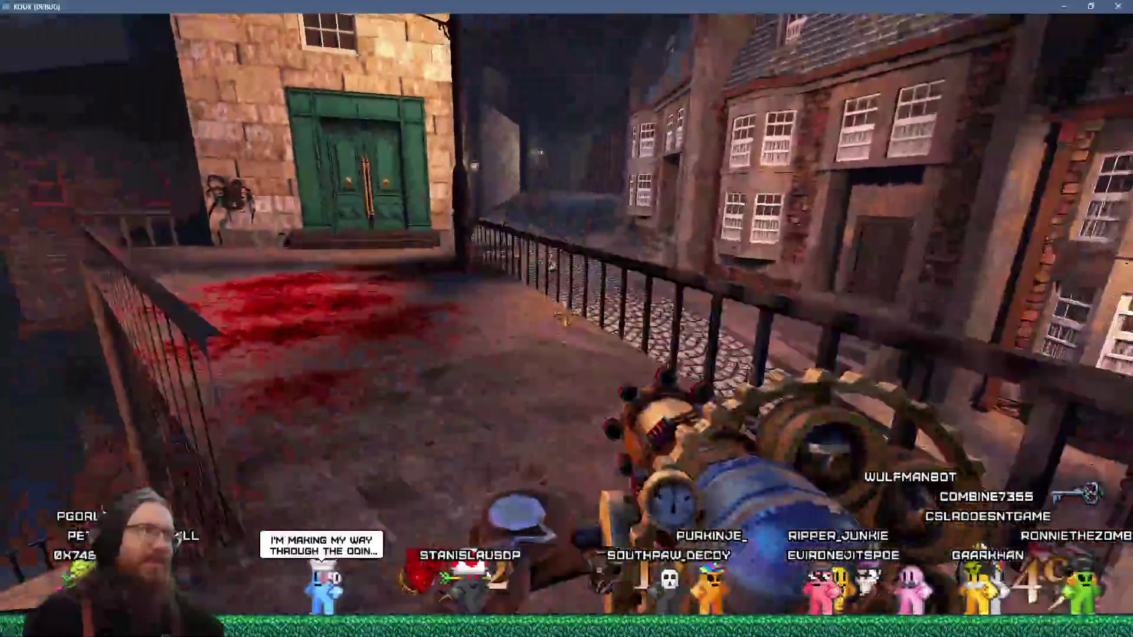
Kick open the green door, climb the stairs shooting the enemy at the top, and reach the ledge
key(w)
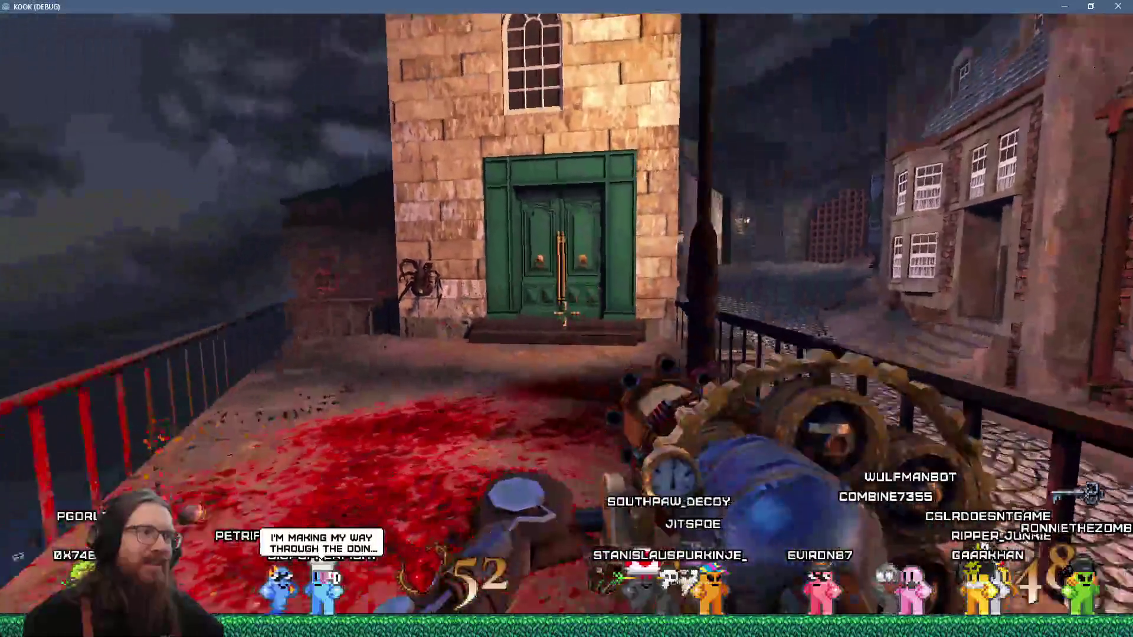
key(w)
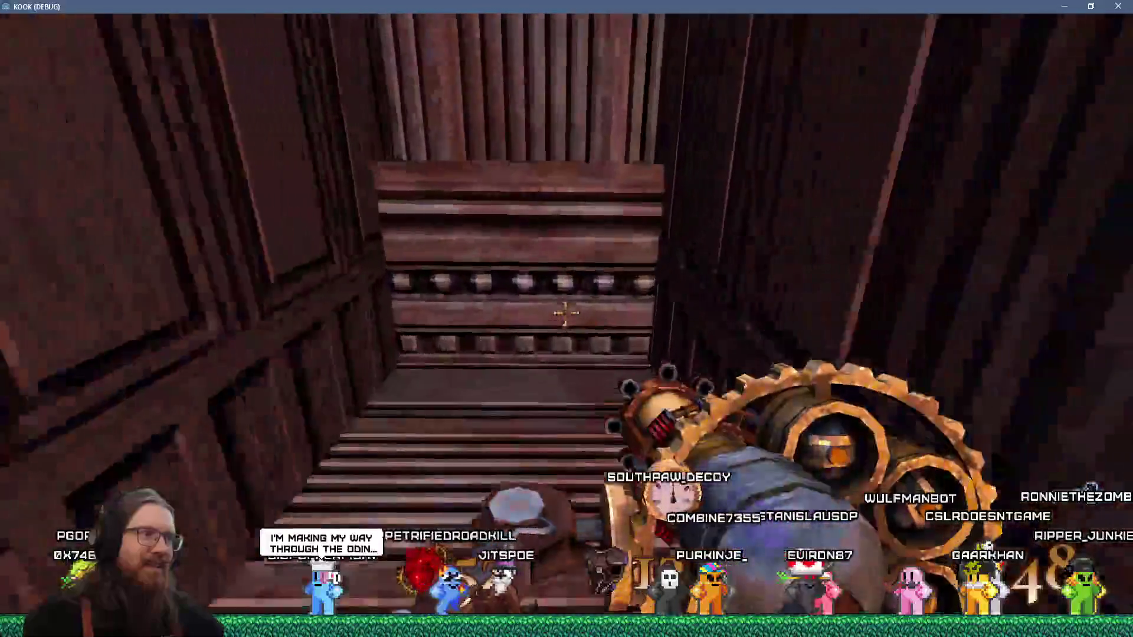
key(w)
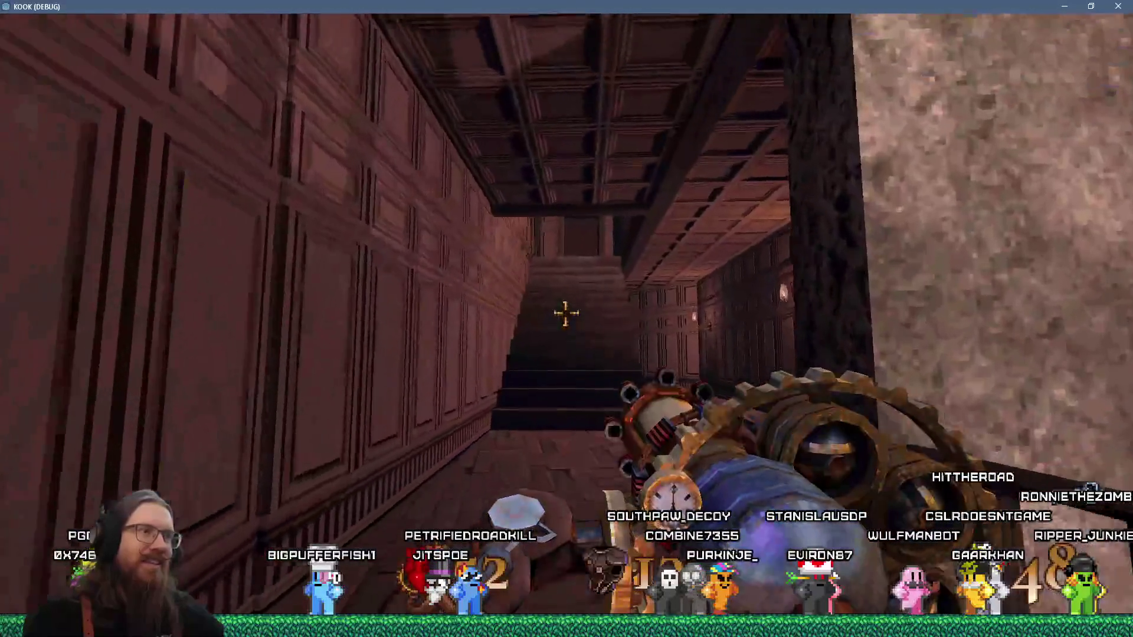
key(w)
key(w)
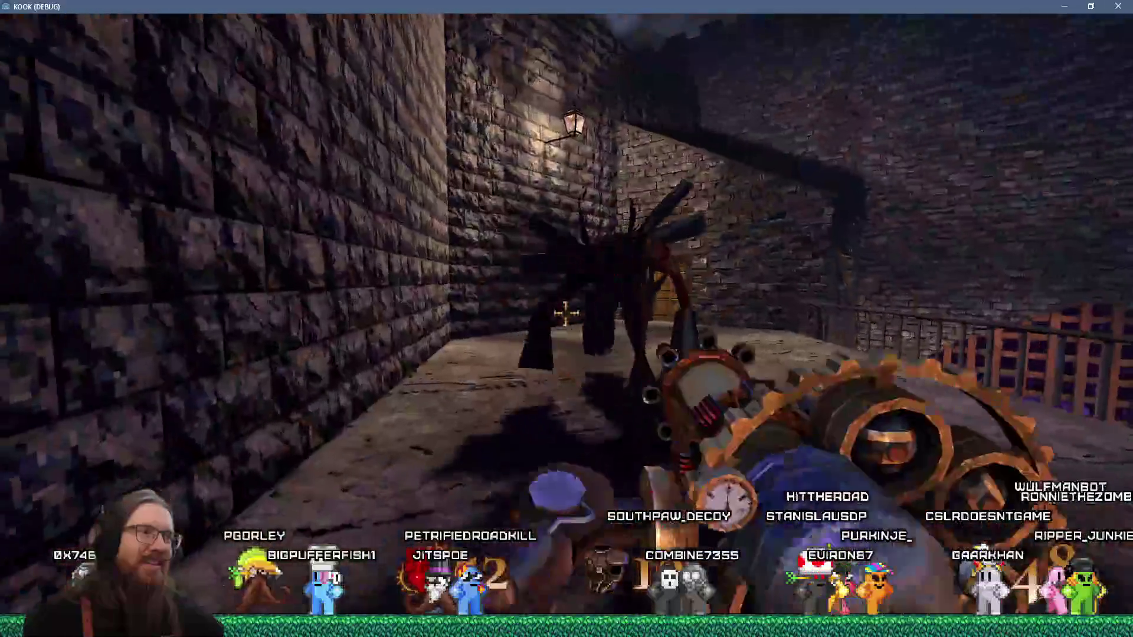
key(w)
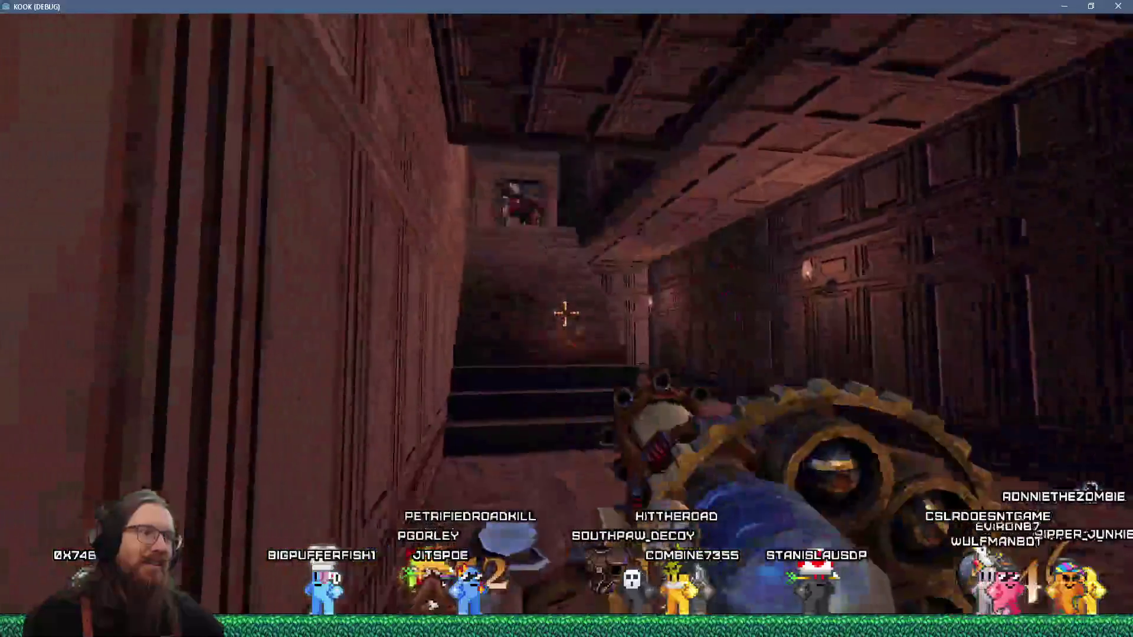
click(565, 314)
key(w)
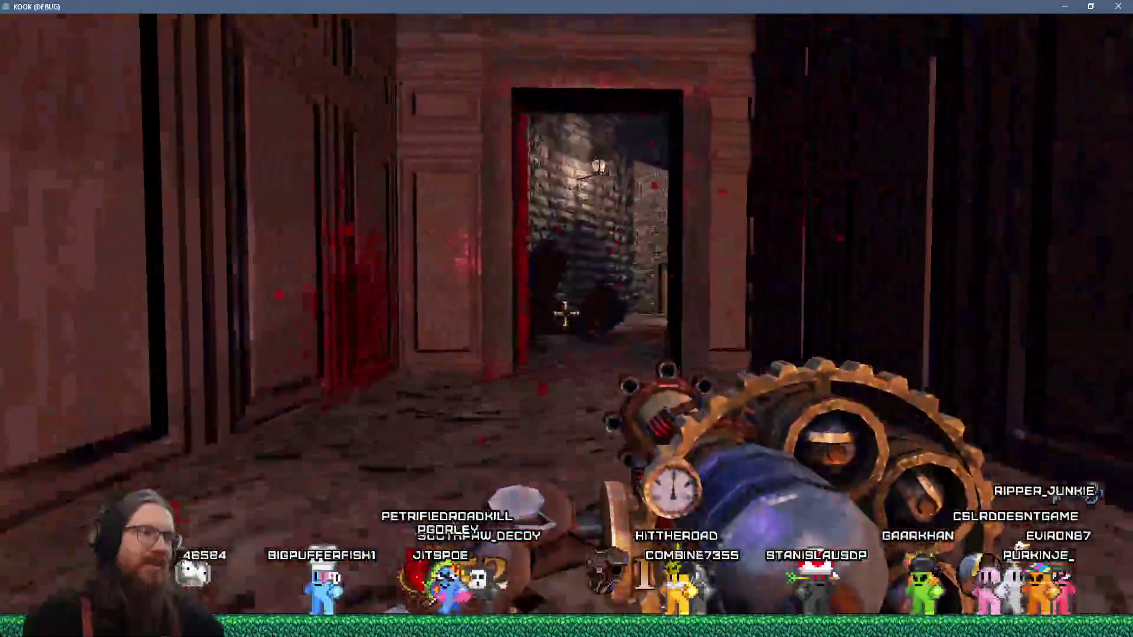
key(w)
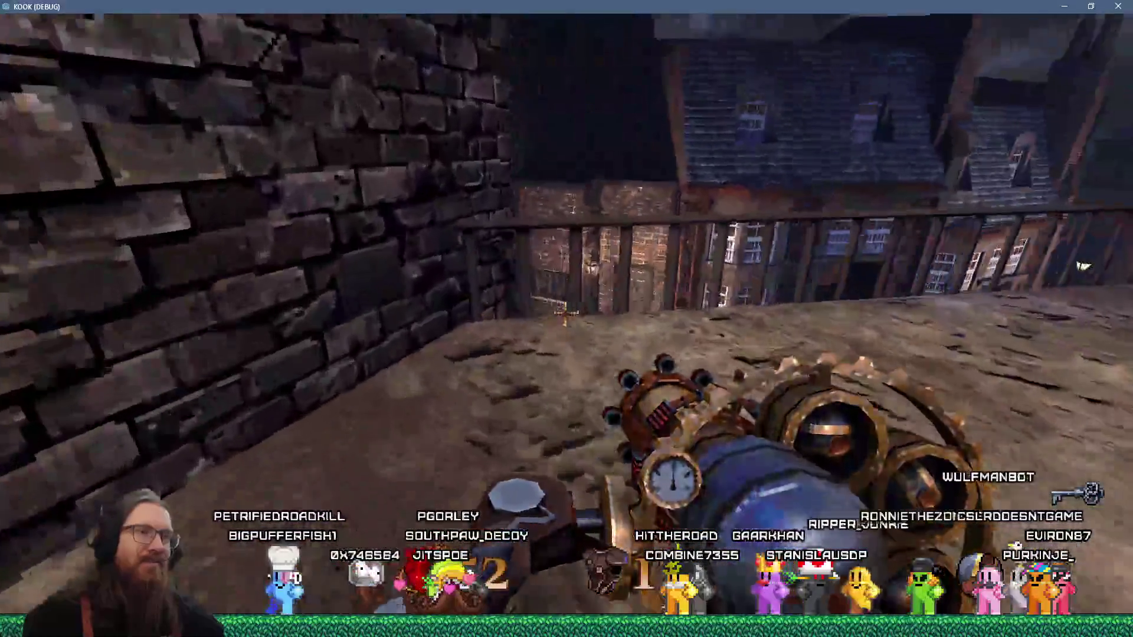
Walk down to the street door and advance toward the barred window, firing along the way
key(w)
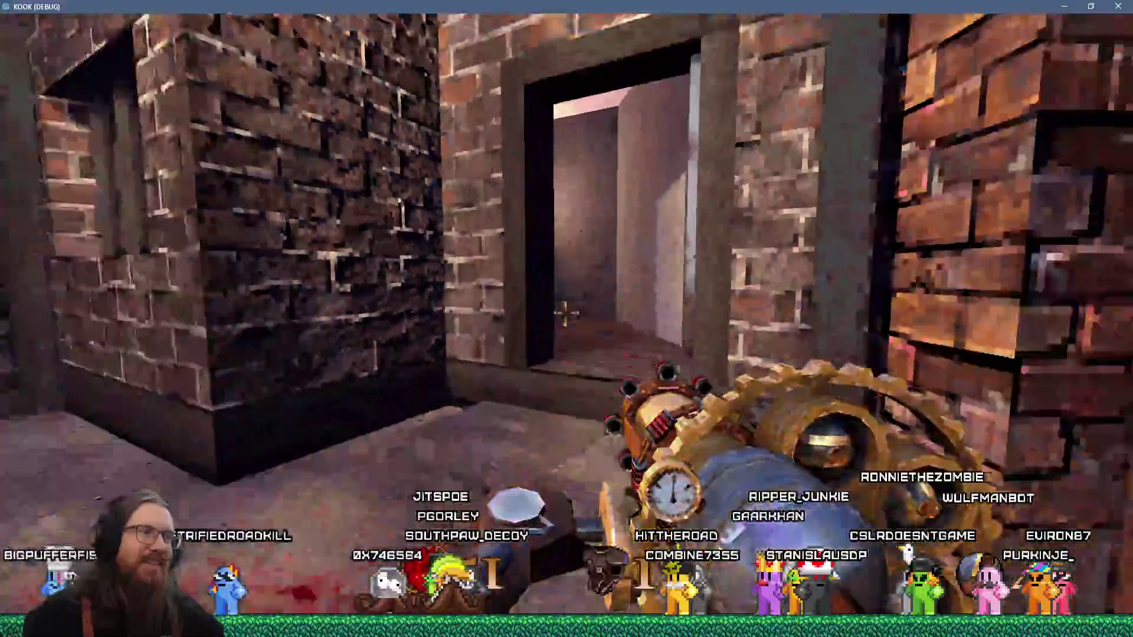
click(565, 314)
key(w)
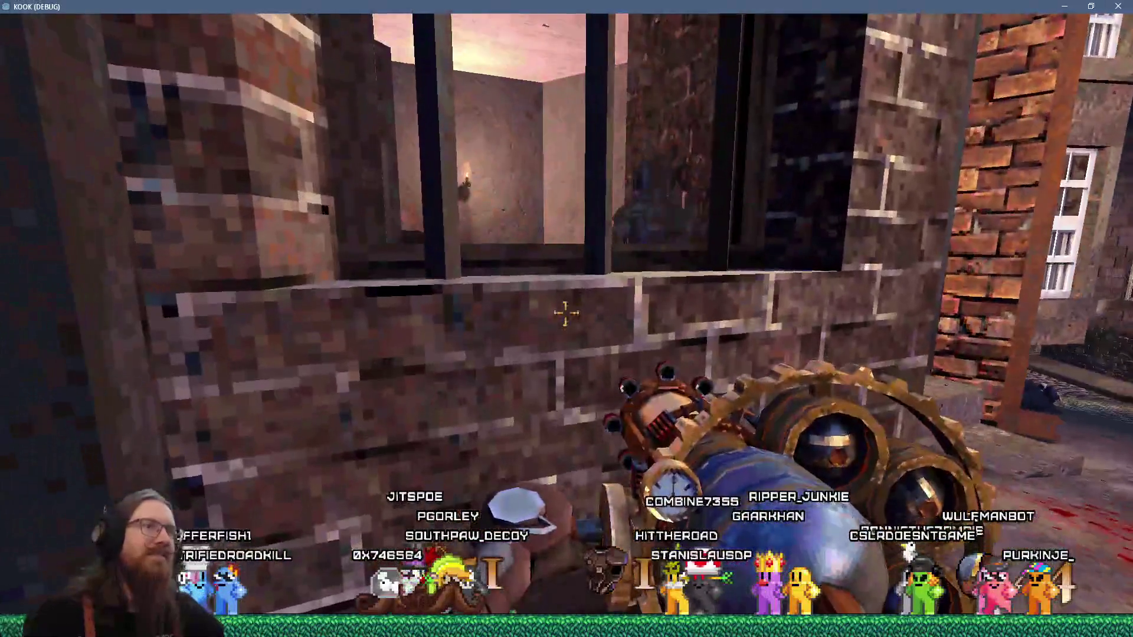
key(w)
click(566, 314)
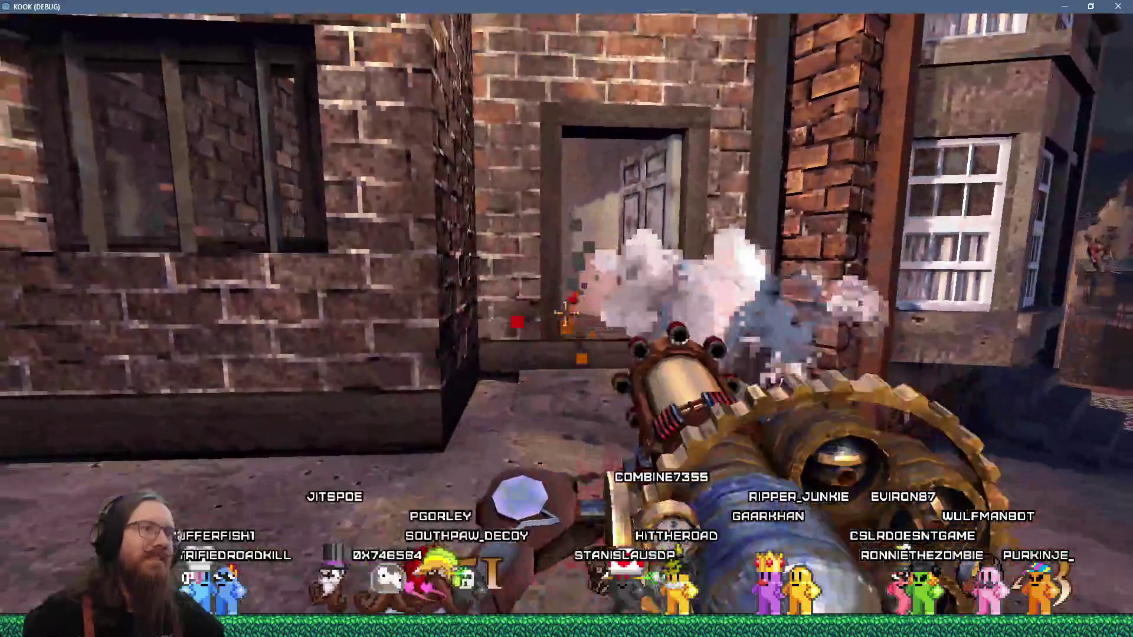
key(w)
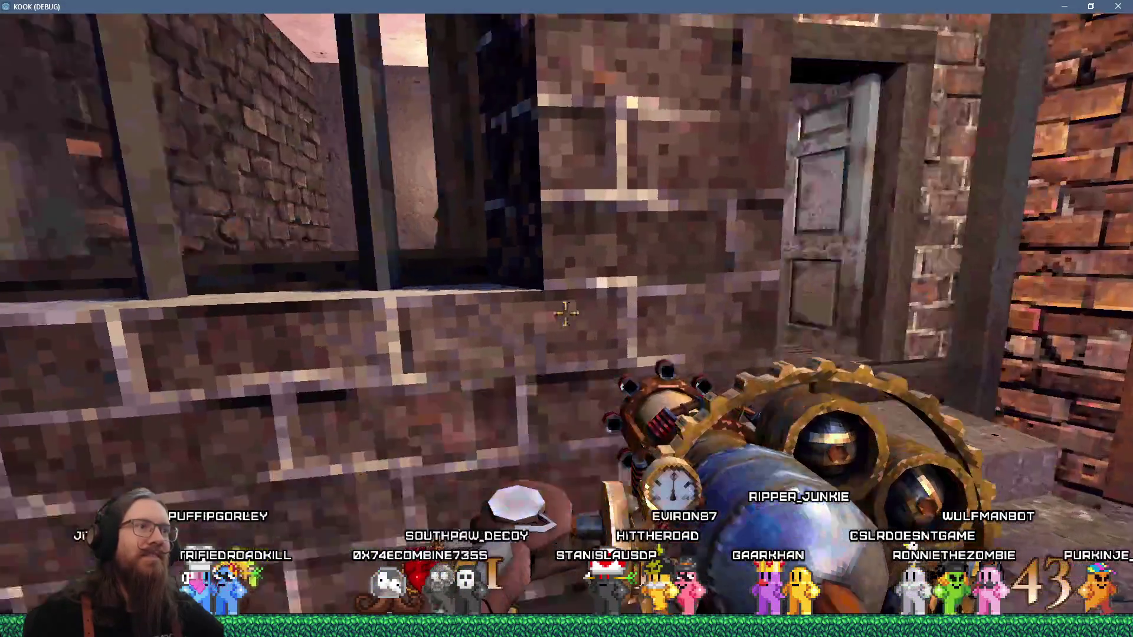
click(565, 314)
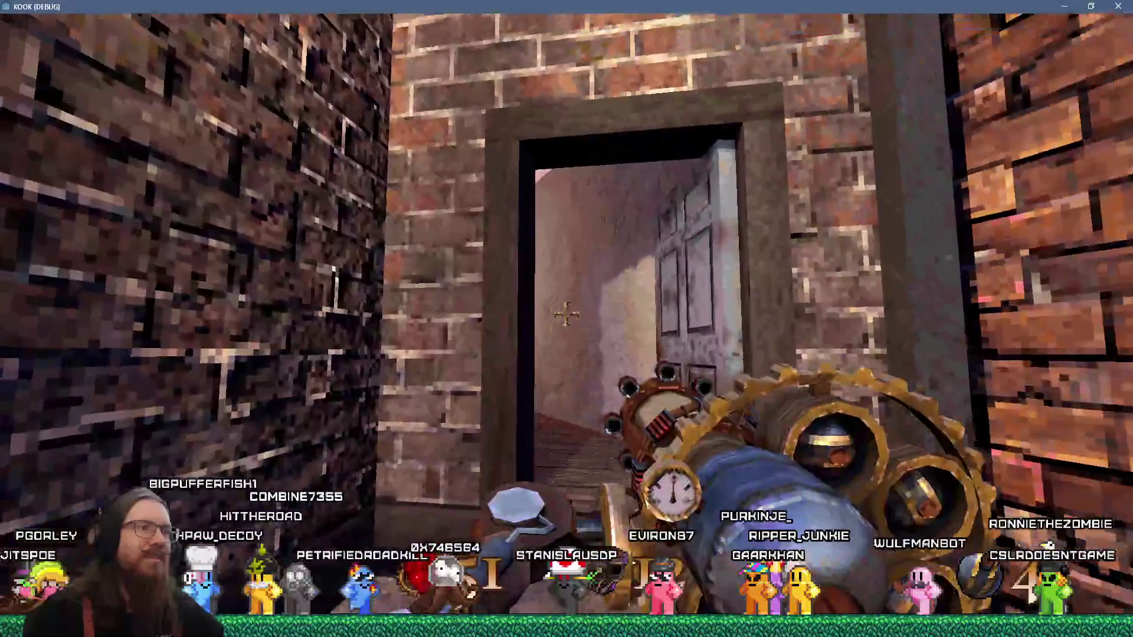
Fire through the doorway, kill the doorway enemy, and head toward the tall brick walls
click(566, 314)
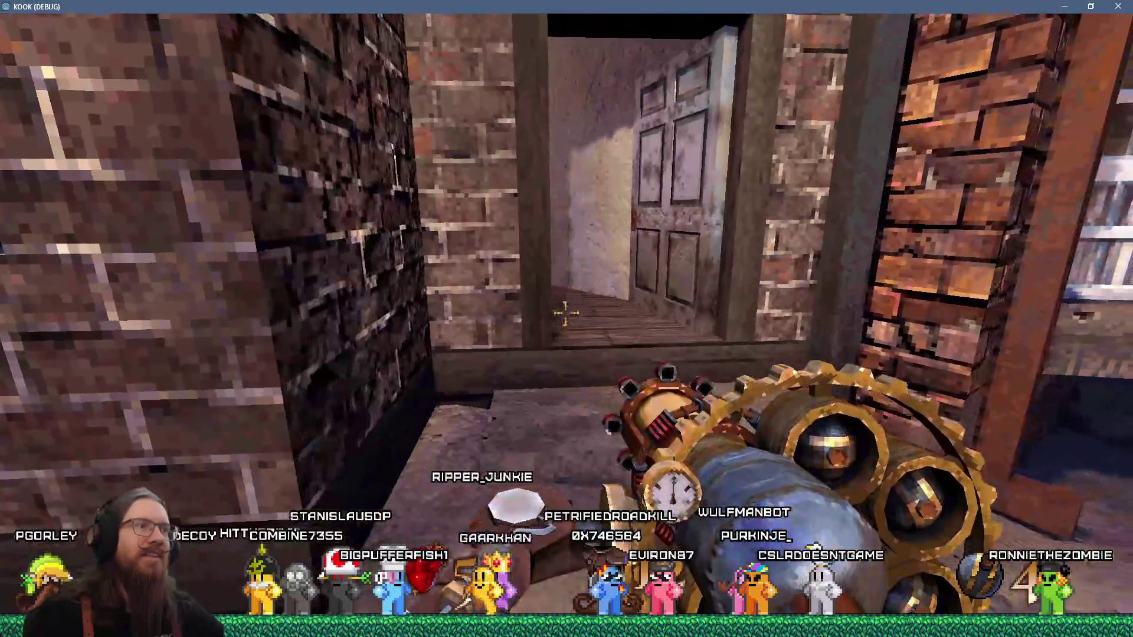
click(565, 314)
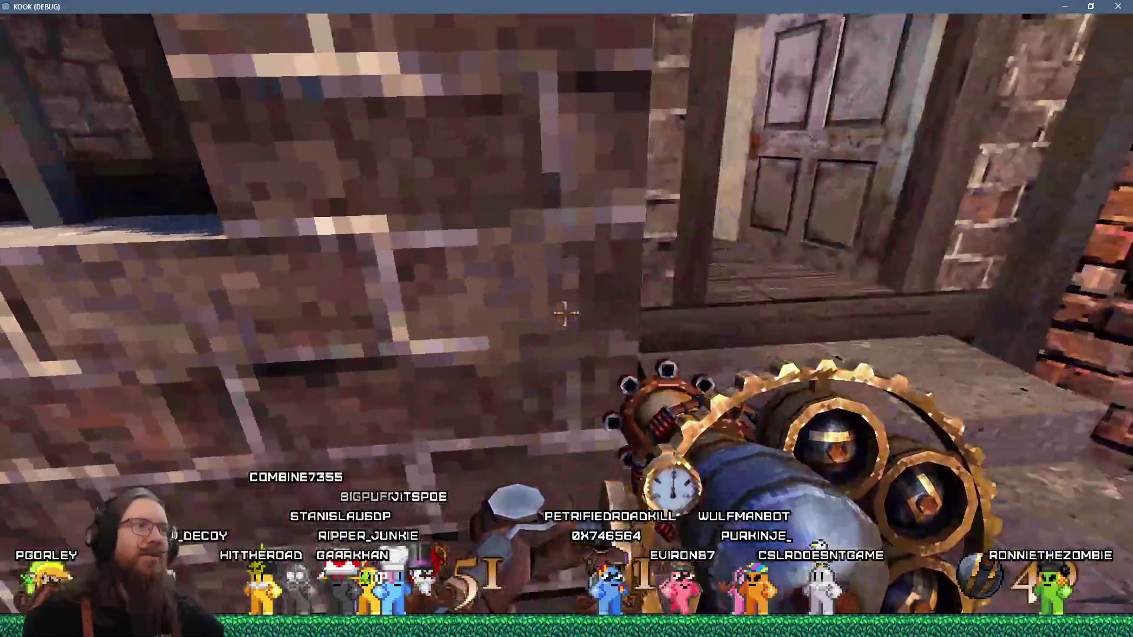
click(565, 314)
click(565, 314)
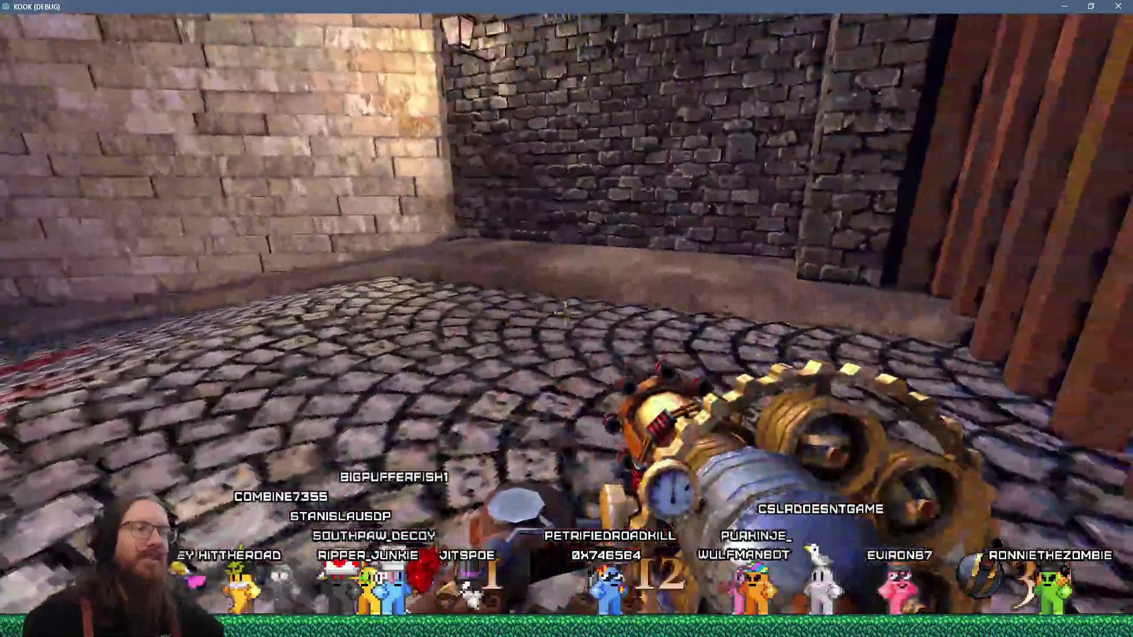
click(565, 314)
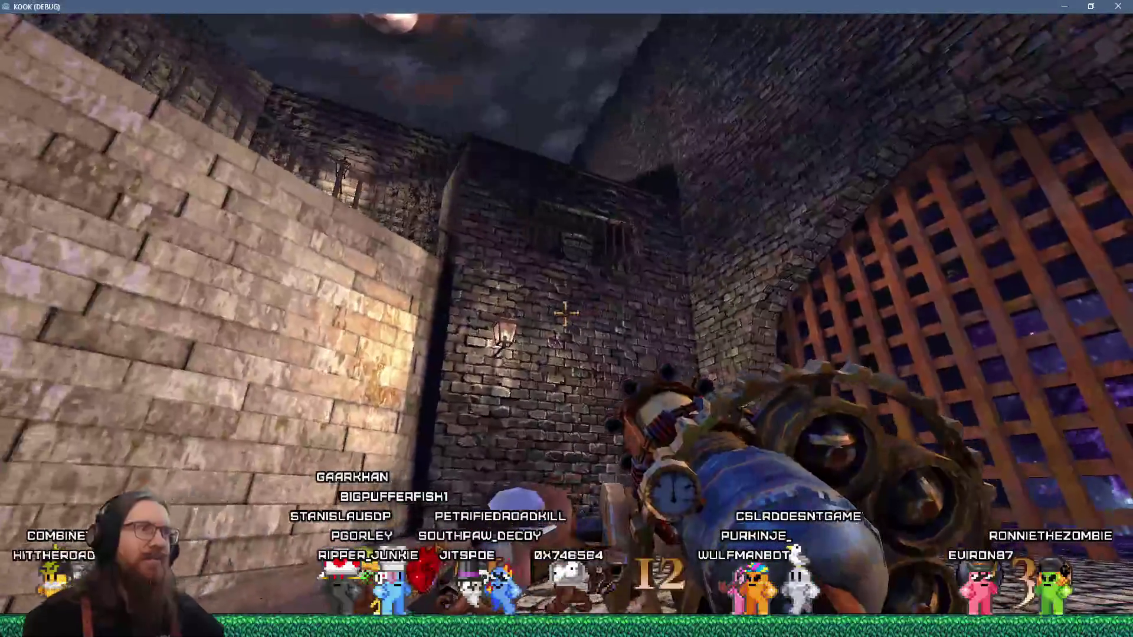
click(566, 314)
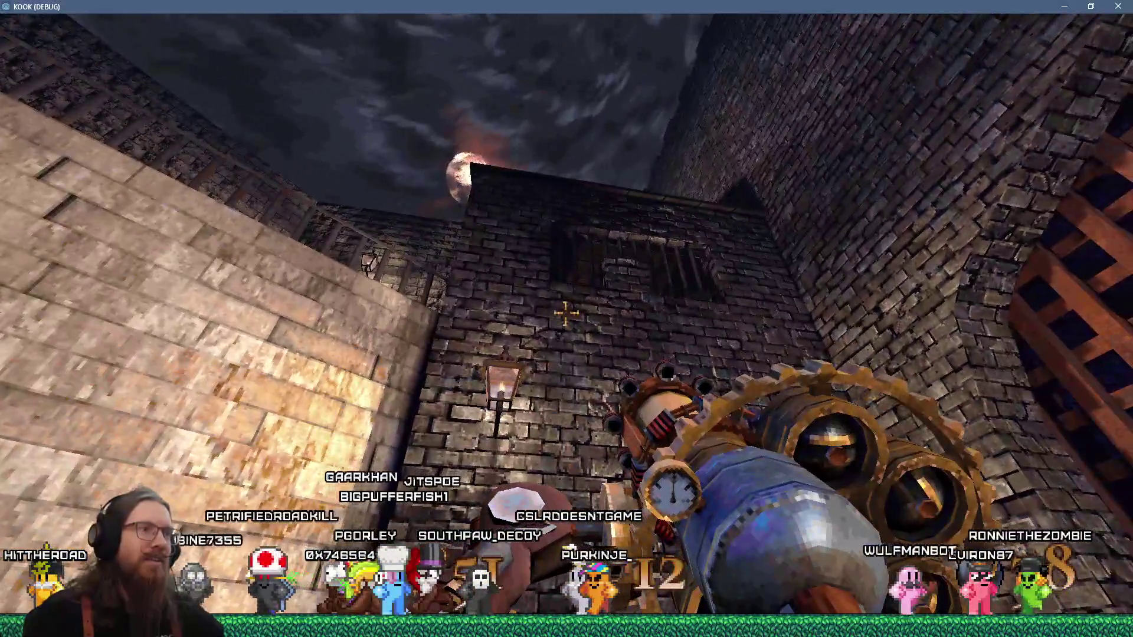
Fire repeatedly at the tower's barred window and the enemies near the portcullis
click(566, 314)
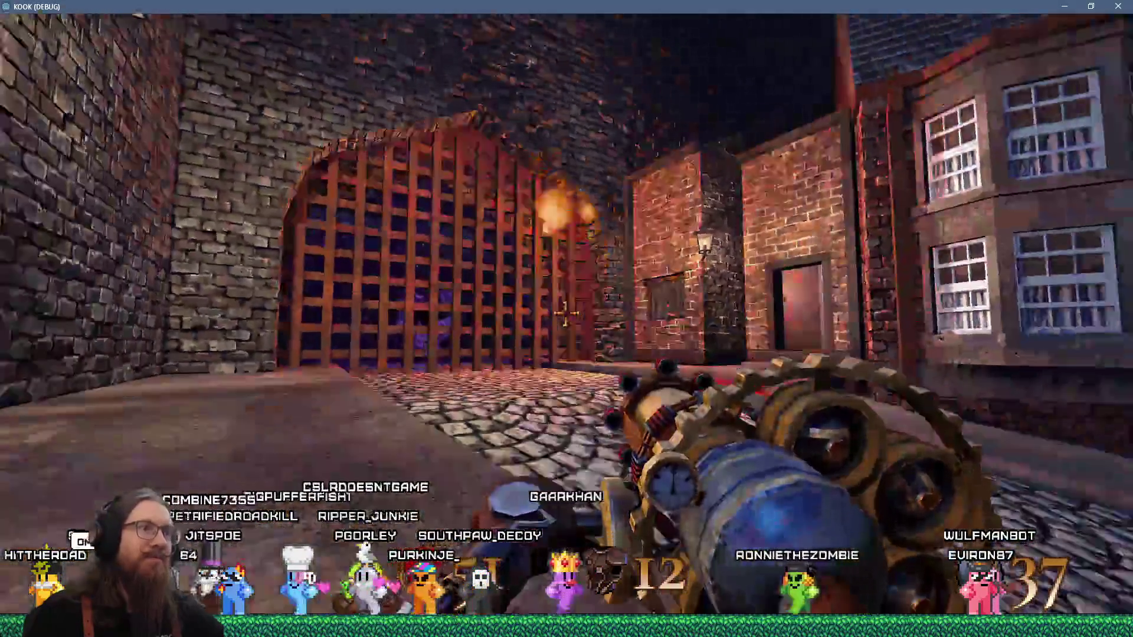
click(565, 314)
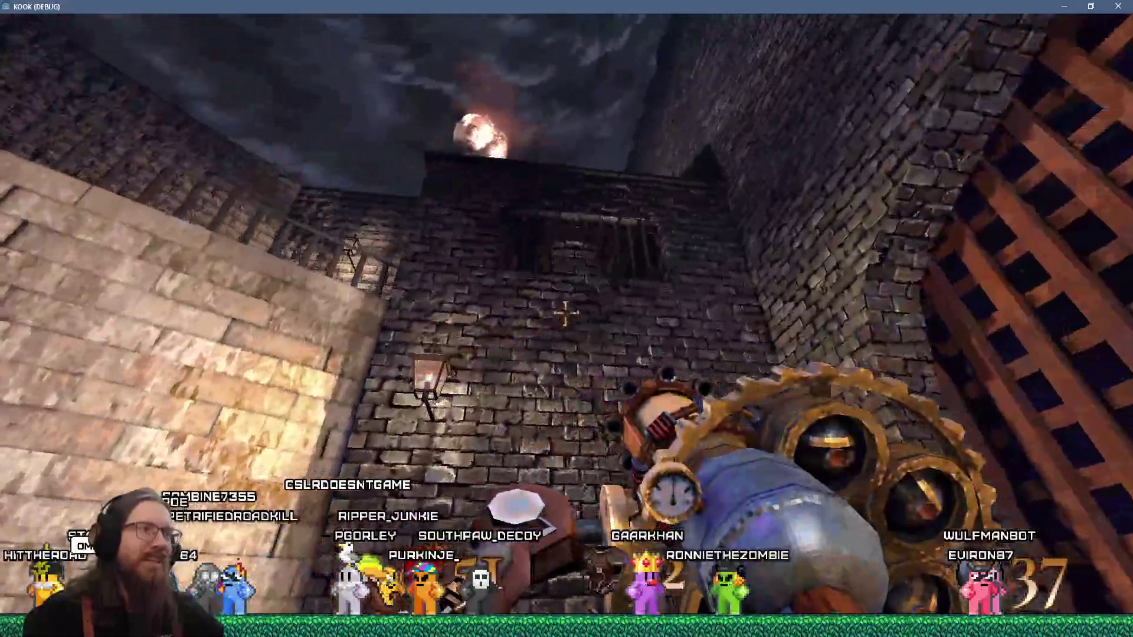
click(566, 314)
click(566, 314)
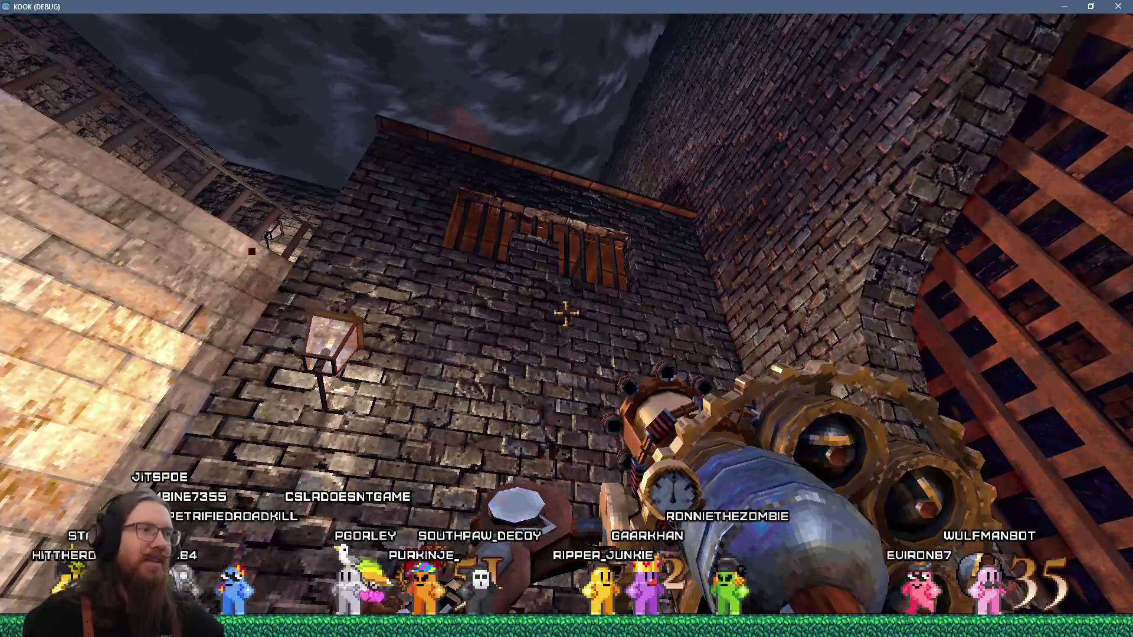
click(566, 314)
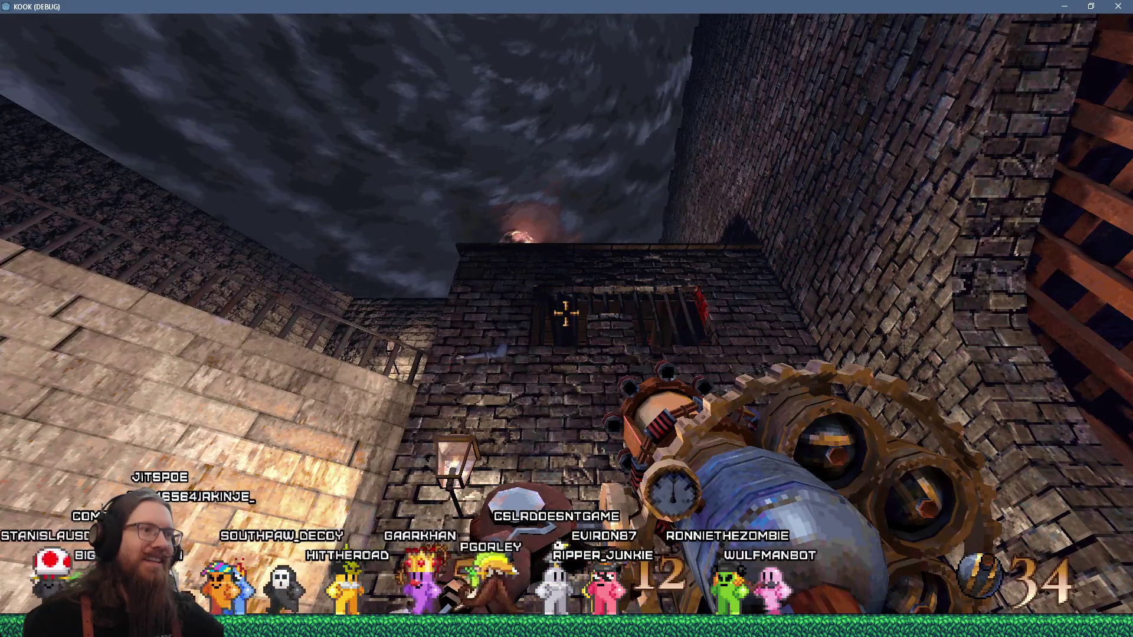
click(565, 314)
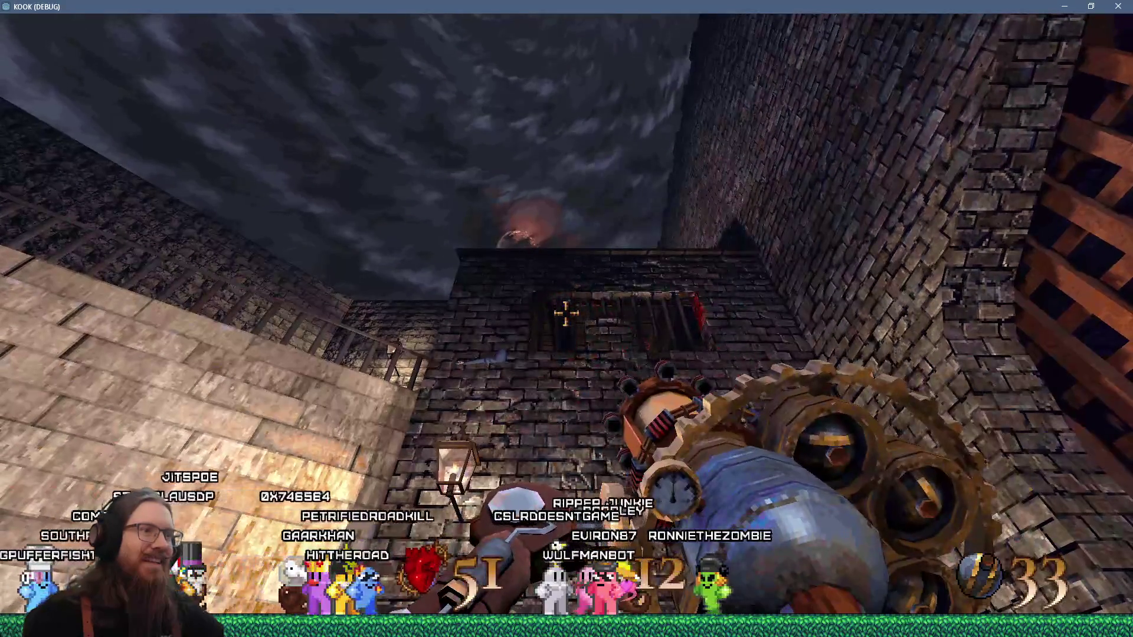
click(565, 314)
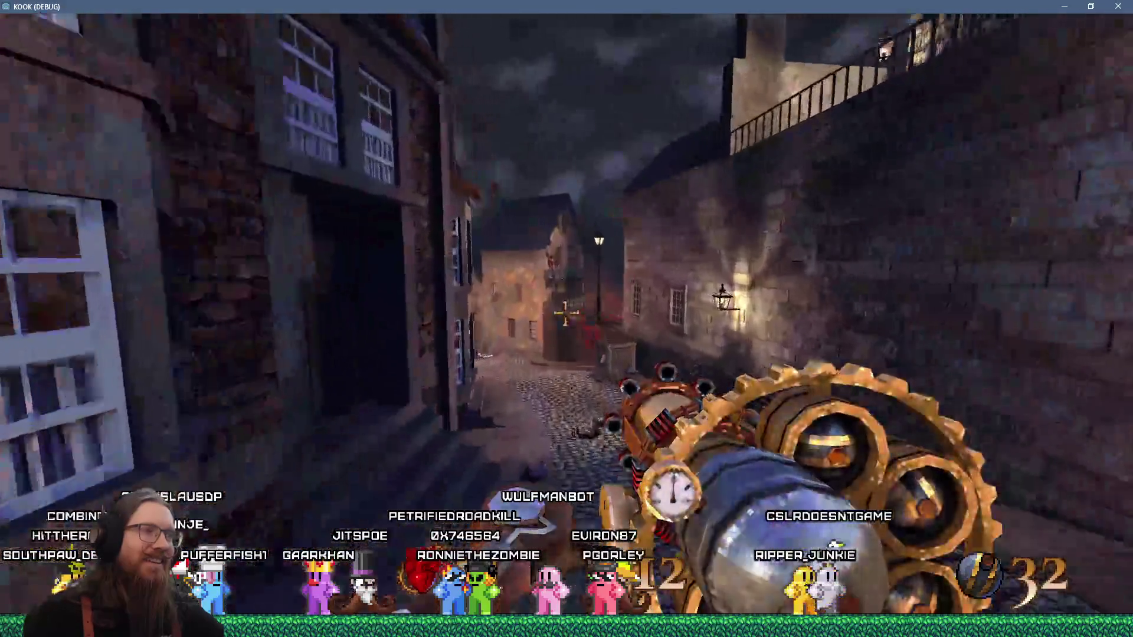
Walk down the cobbled street and through the brick archway into the courtyard
key(w)
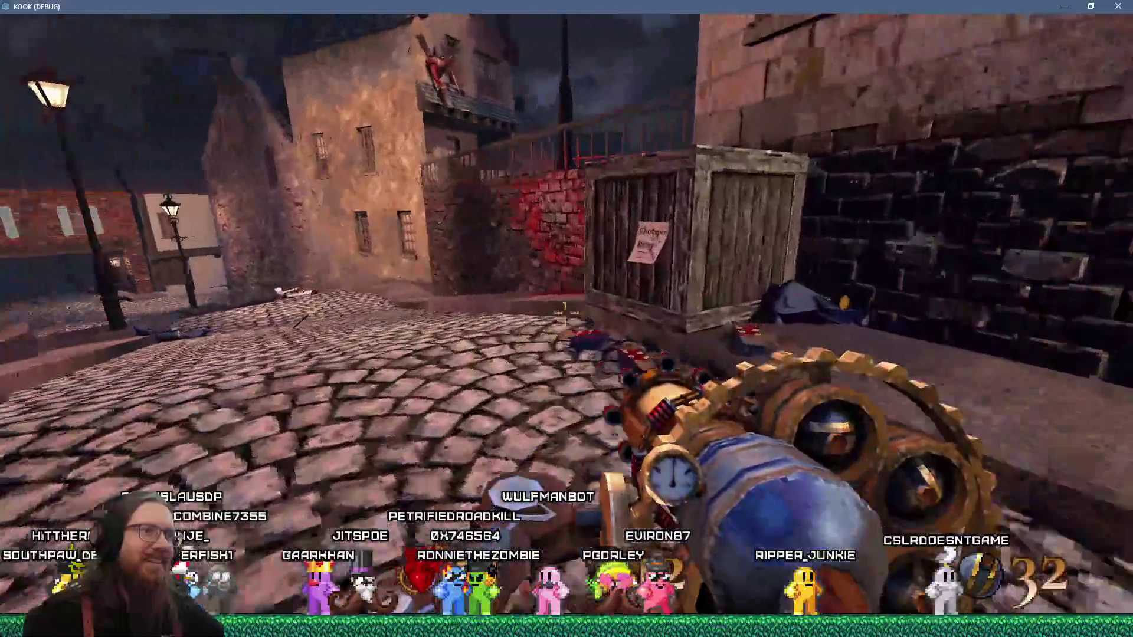
key(w)
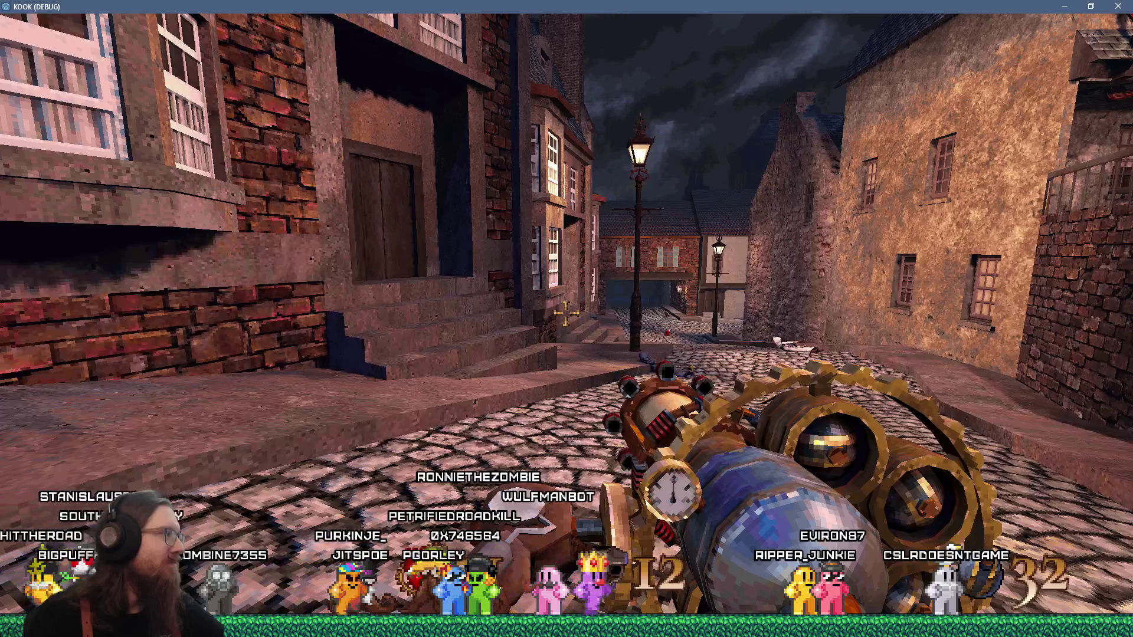
key(w)
key(w)
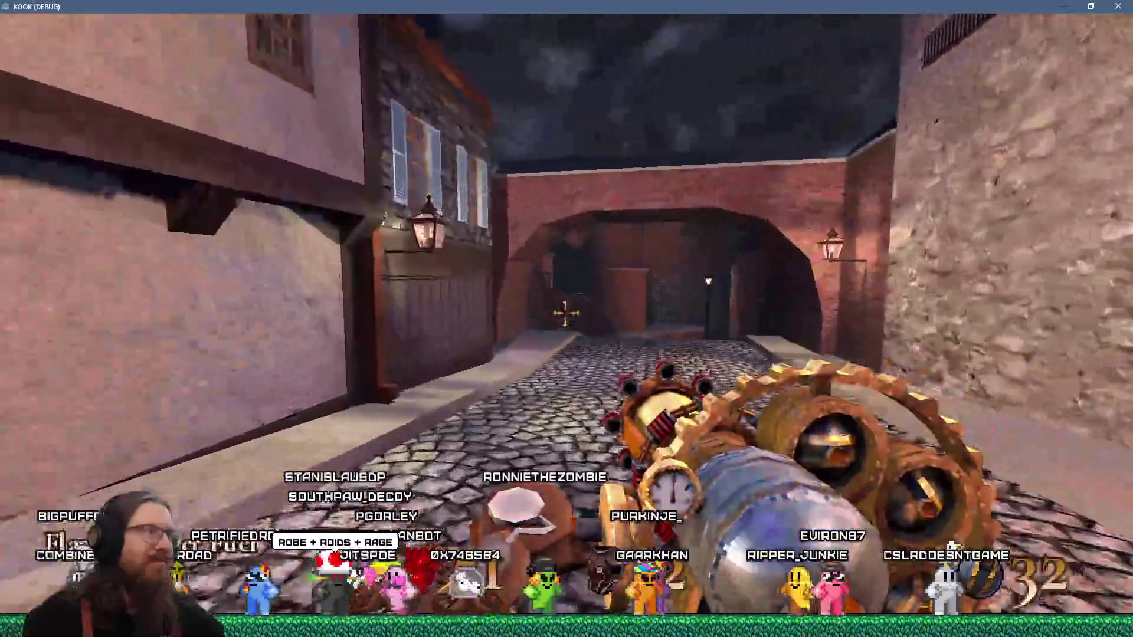
key(w)
key(w)
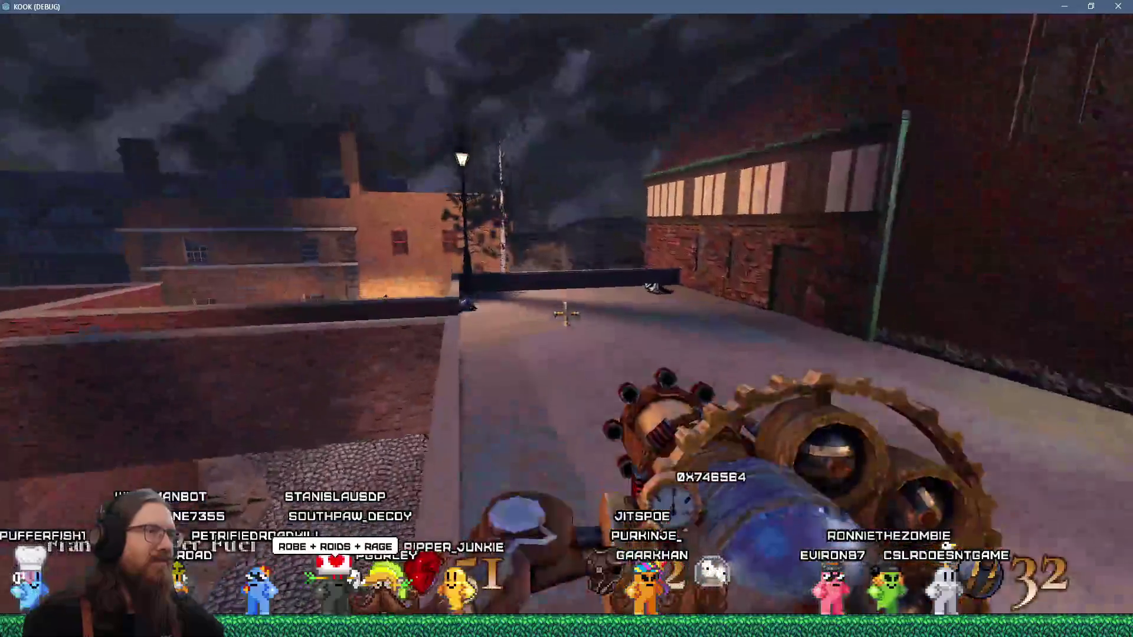
Cross the rooftops past the red building and descend the roof toward the lit street
key(w)
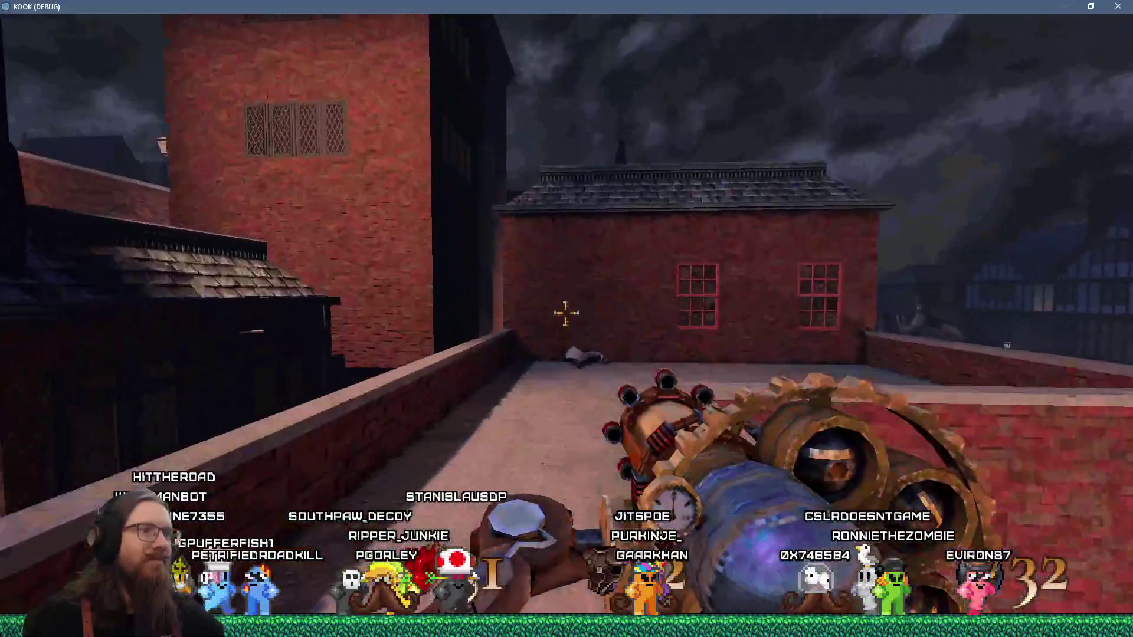
key(w)
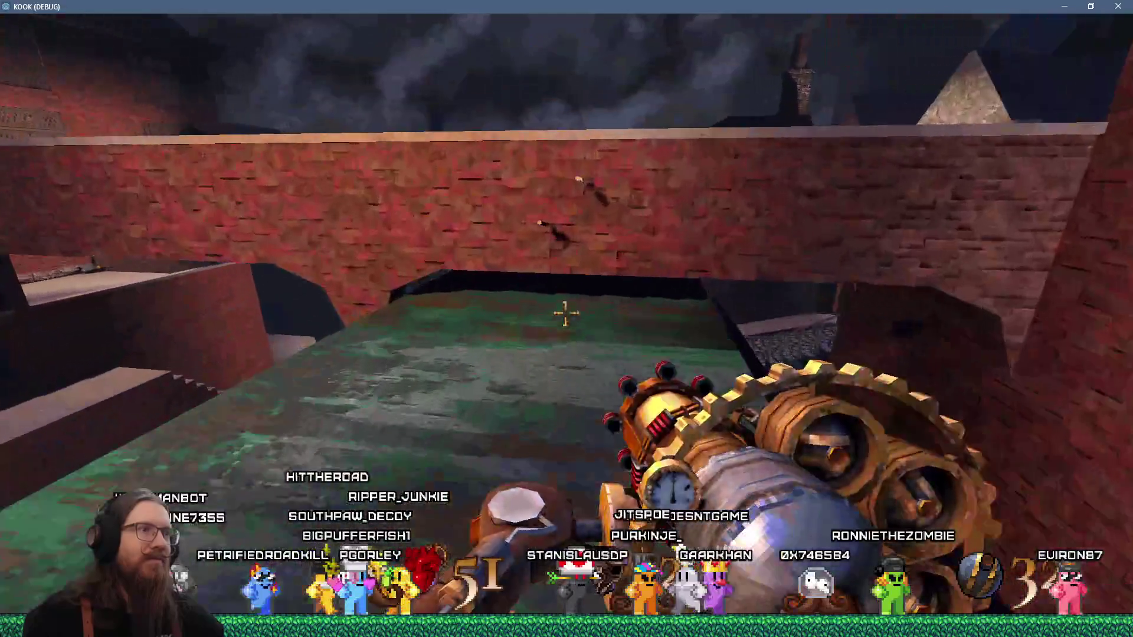
key(w)
key(w)
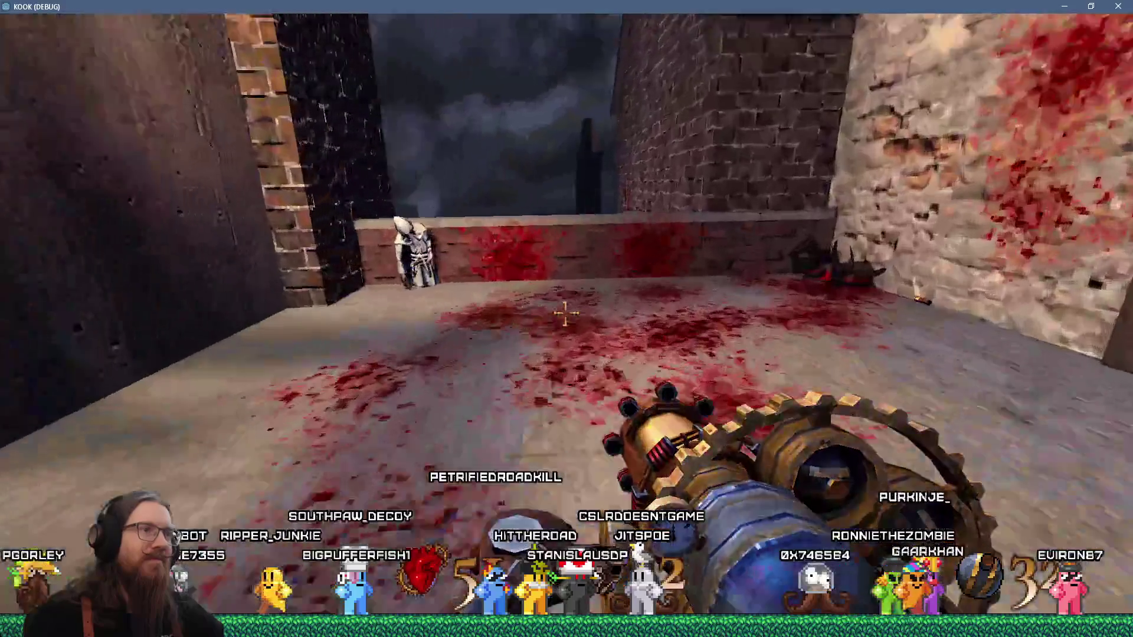
key(w)
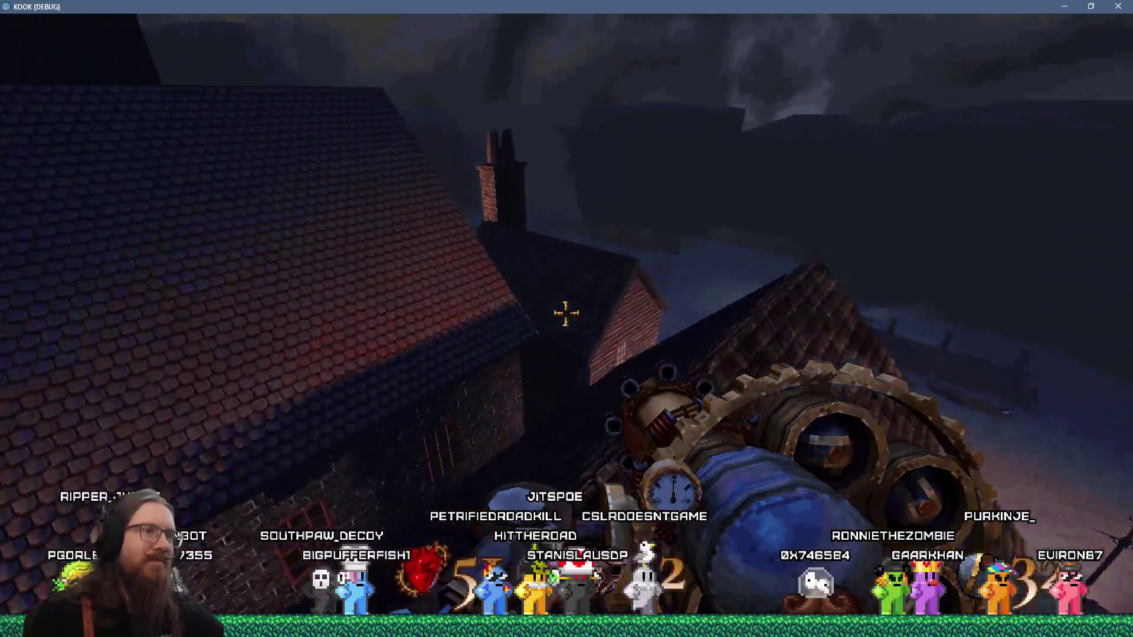
key(w)
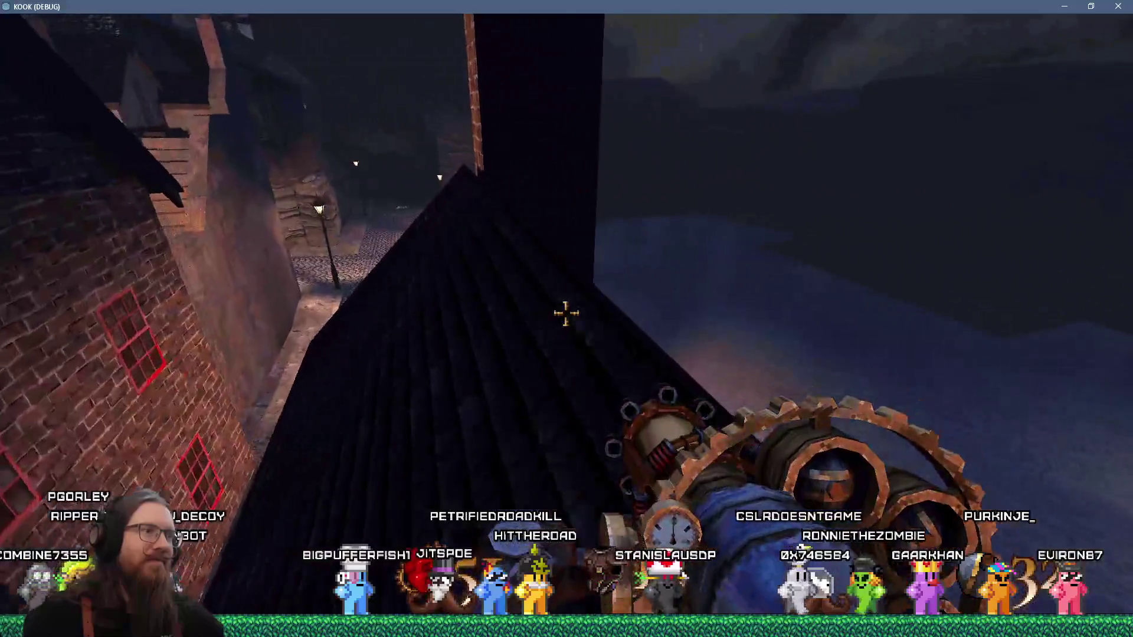
key(w)
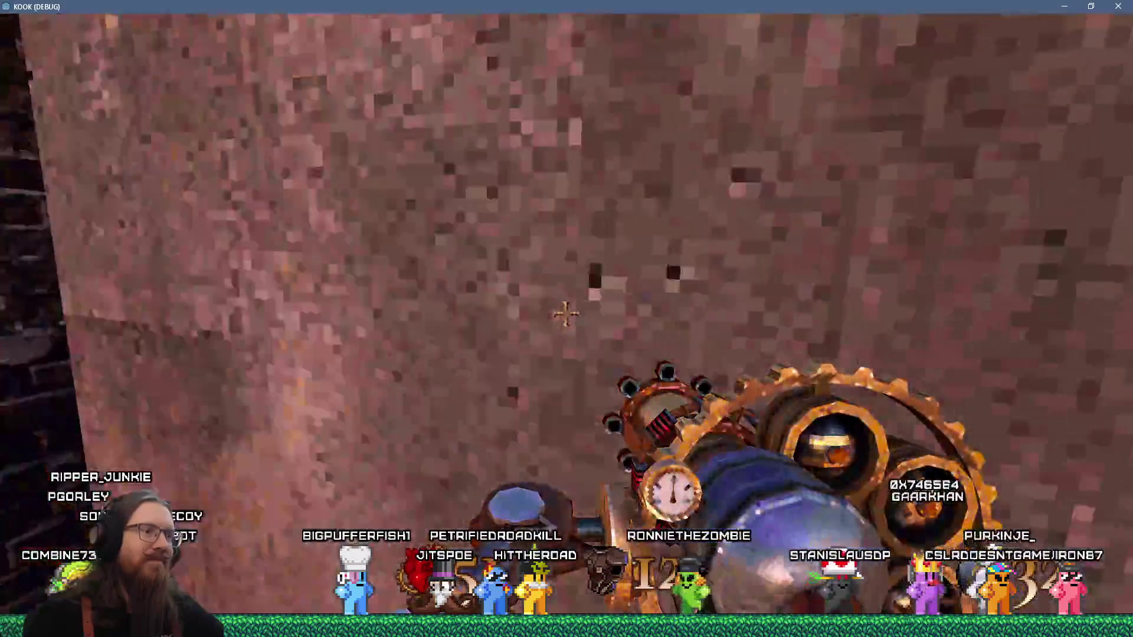
Show the london3 stats (8:35, kills 50/74, secrets 1/3), then type the quit command in the console
key(Tab)
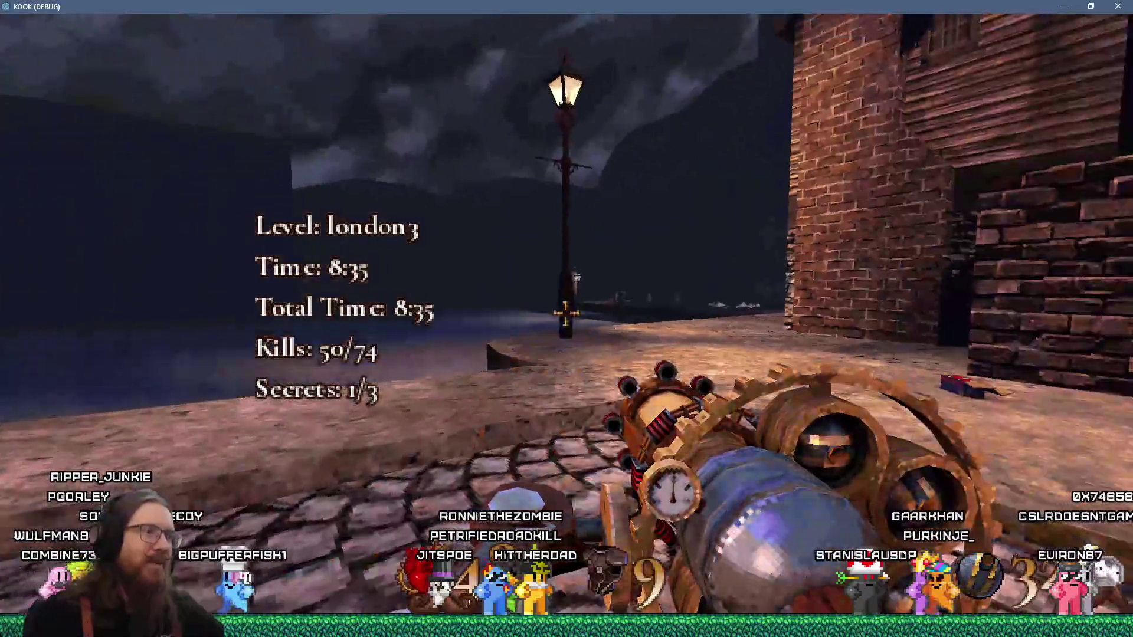
key(grave)
text(q)
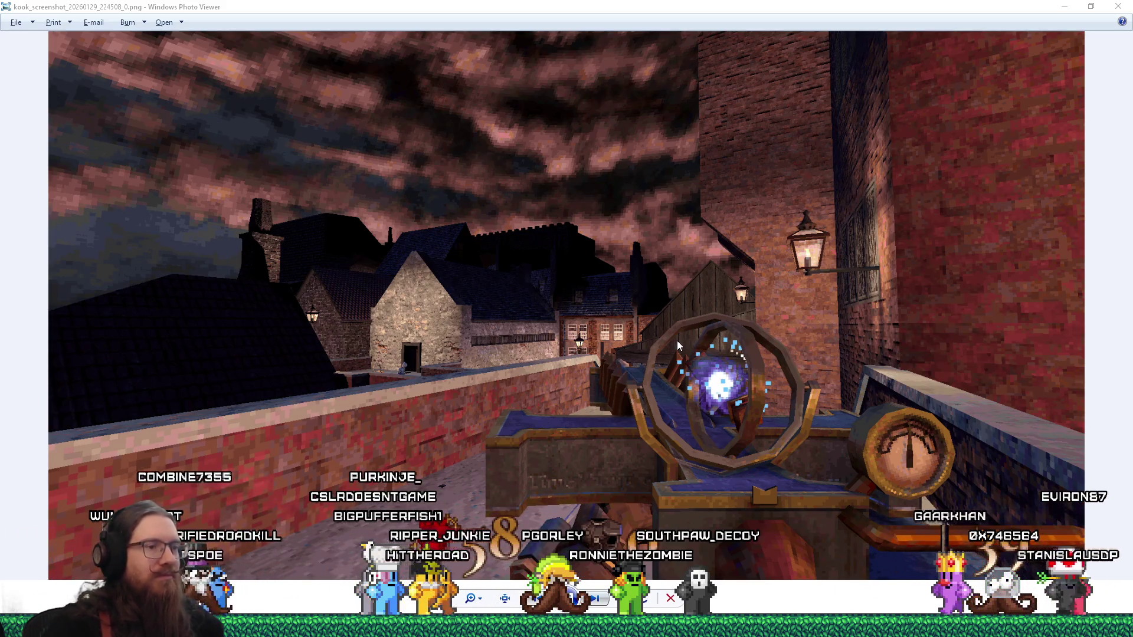
Open kook_screenshot_20260129_224735_0.png from the screenshots folder in Windows Photo Viewer
key(alt+Tab)
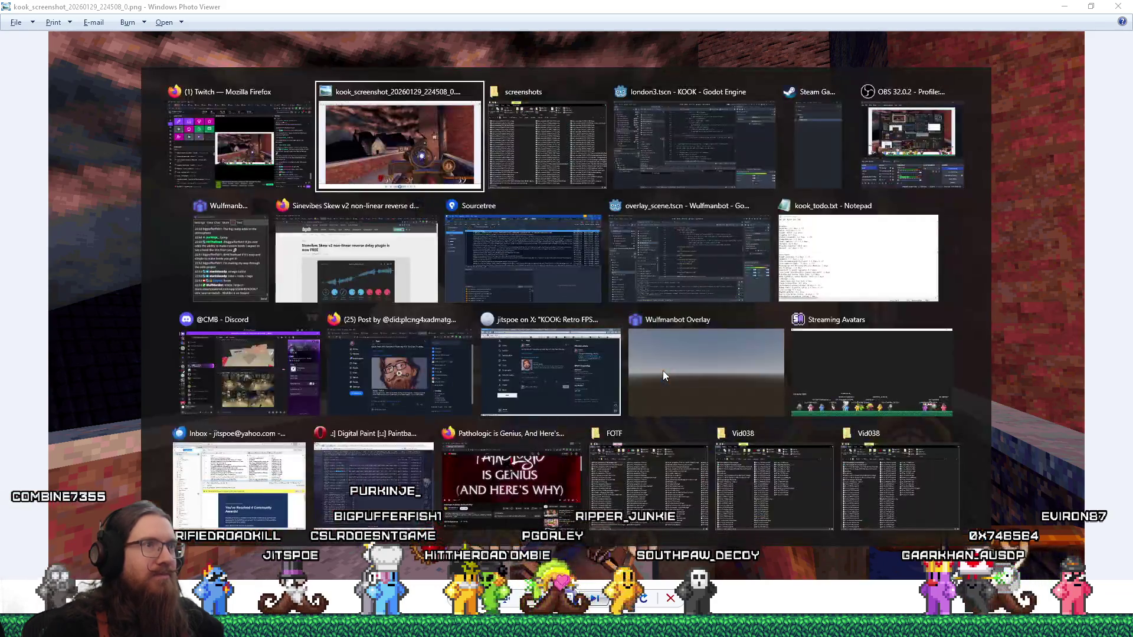
key(alt+Tab)
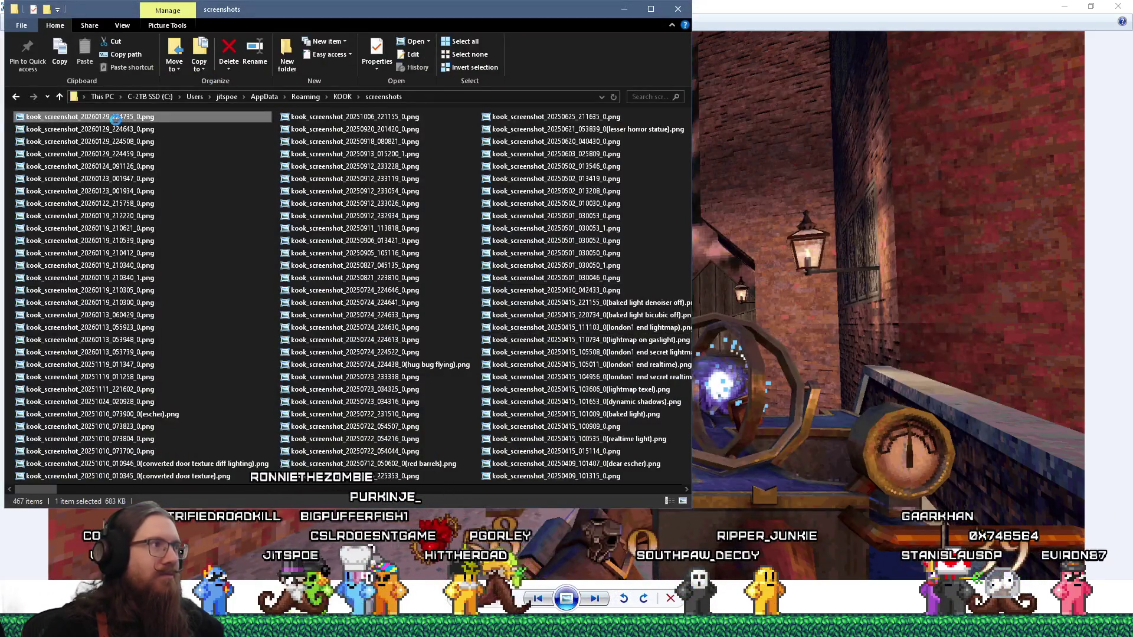
key(Return)
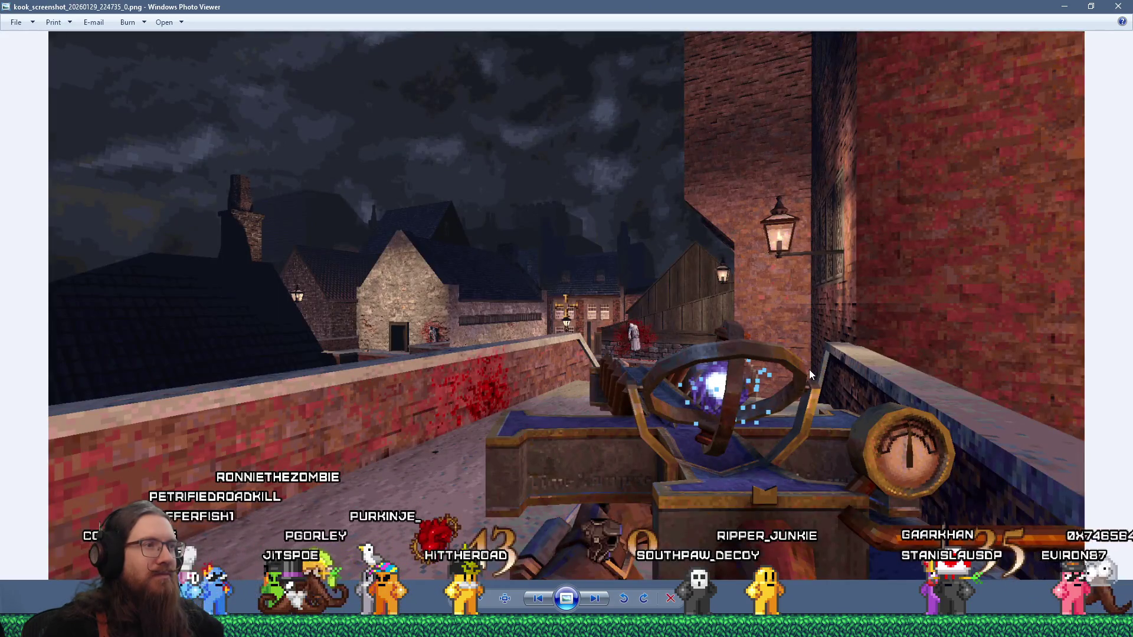
Flip back and forth between the dark-sky and red-sky screenshots to compare their skies
key(alt+Tab)
key(Escape)
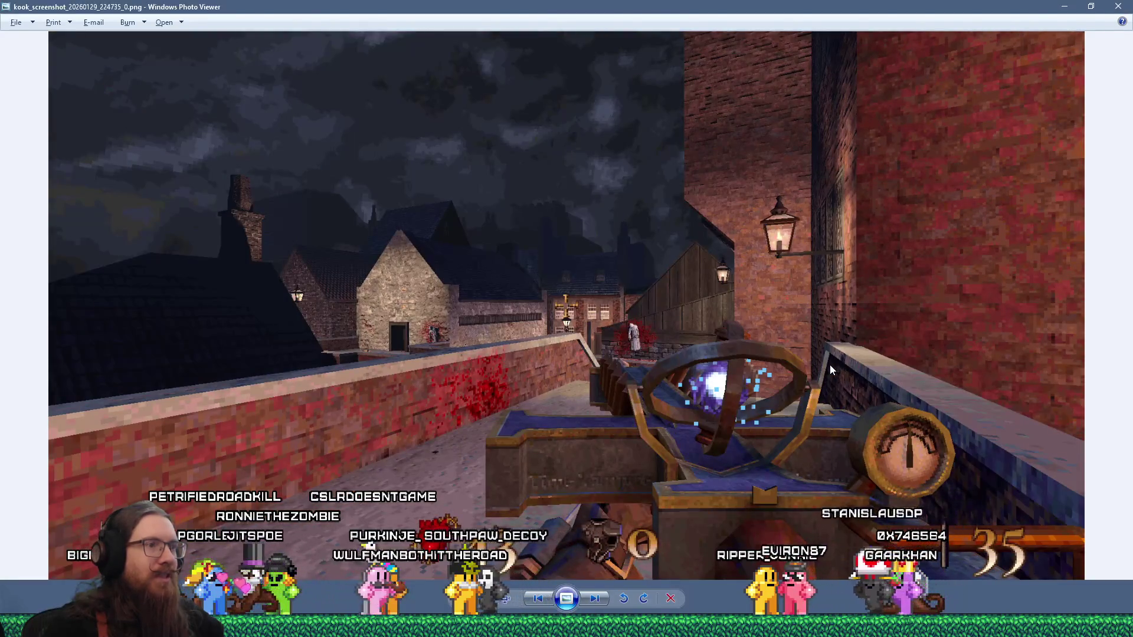
key(alt+Tab)
key(alt+Tab)
key(alt+Tab)
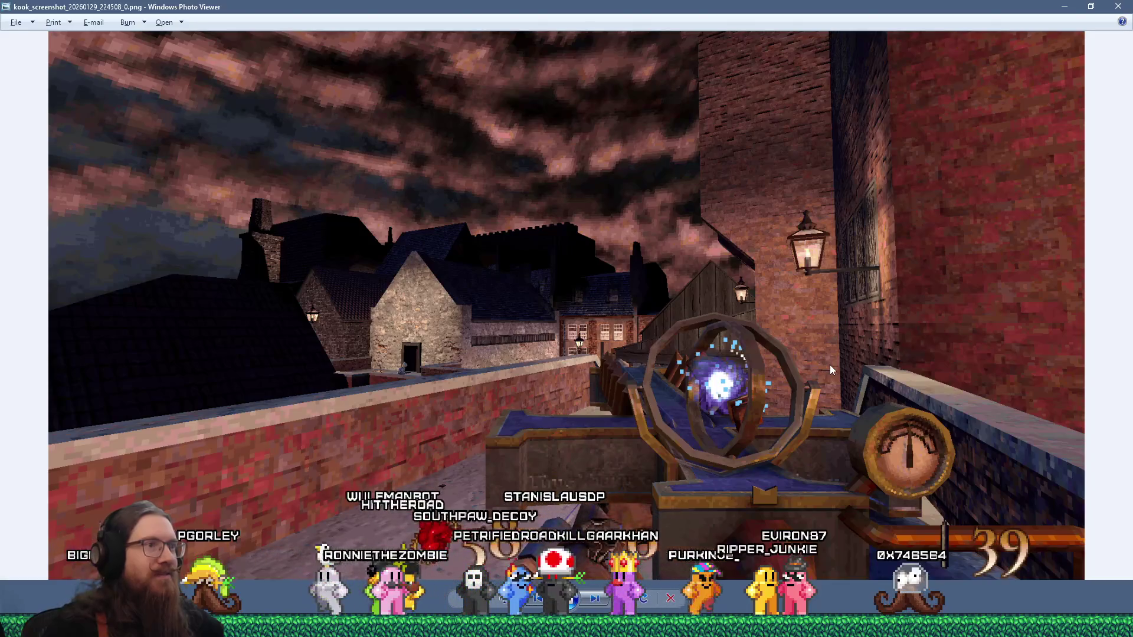
key(alt+Tab)
key(alt+Tab)
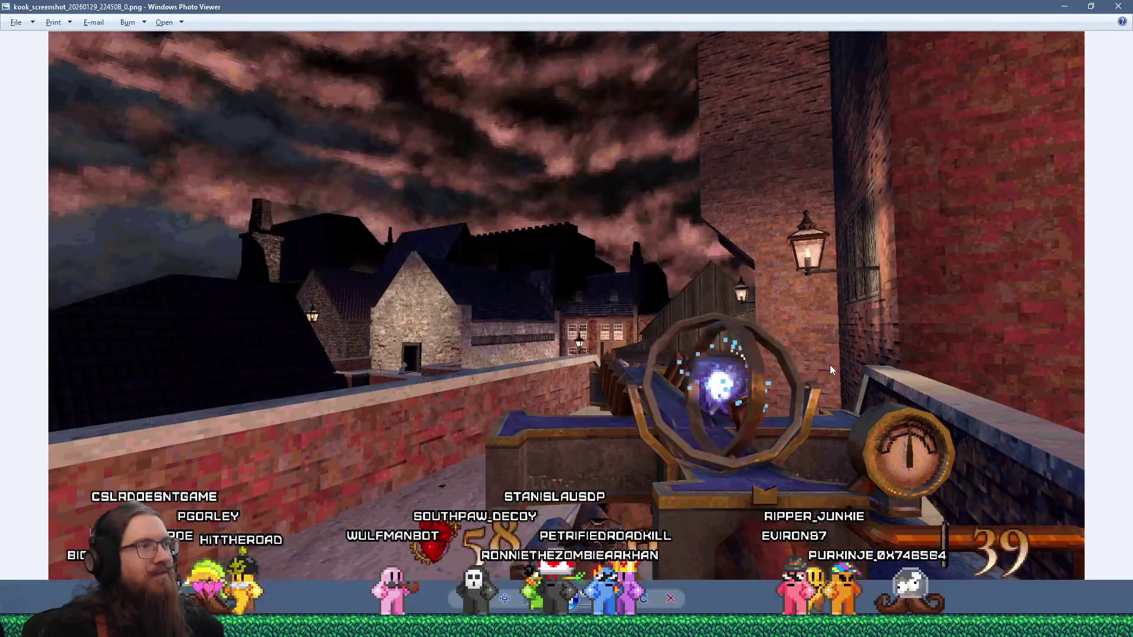
key(alt+Tab)
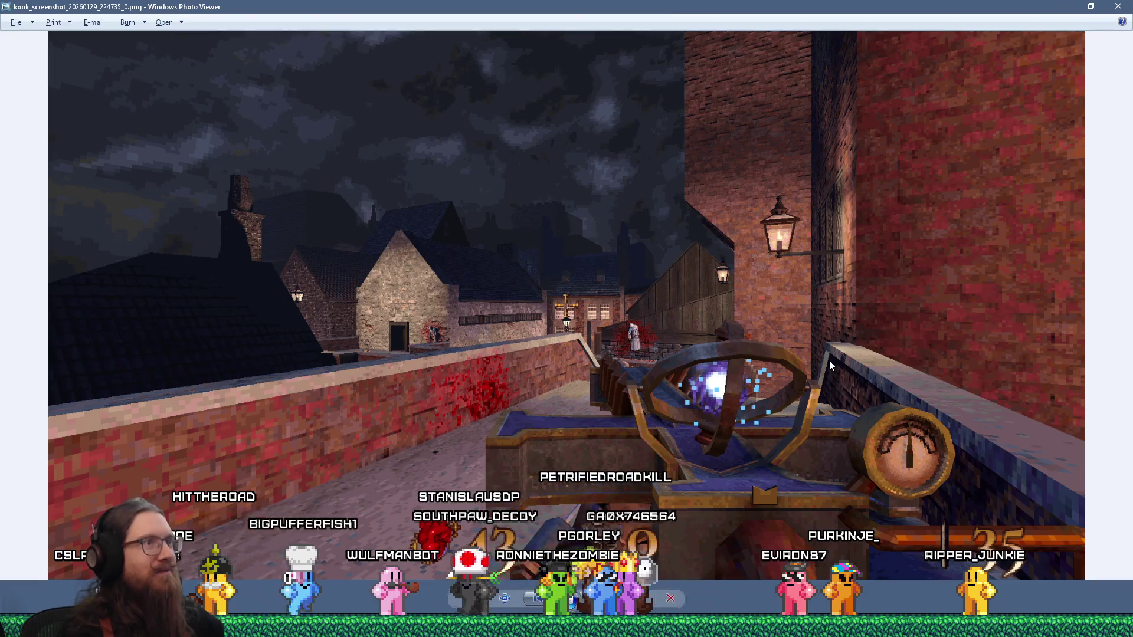
key(alt+Tab)
key(alt+Tab)
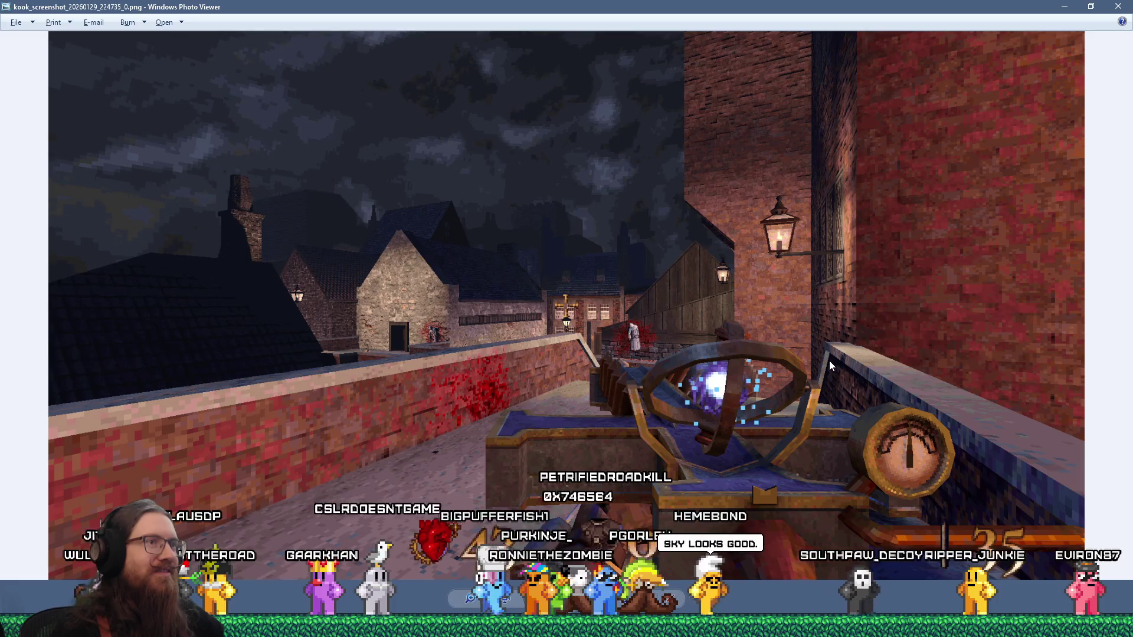
key(alt+Tab)
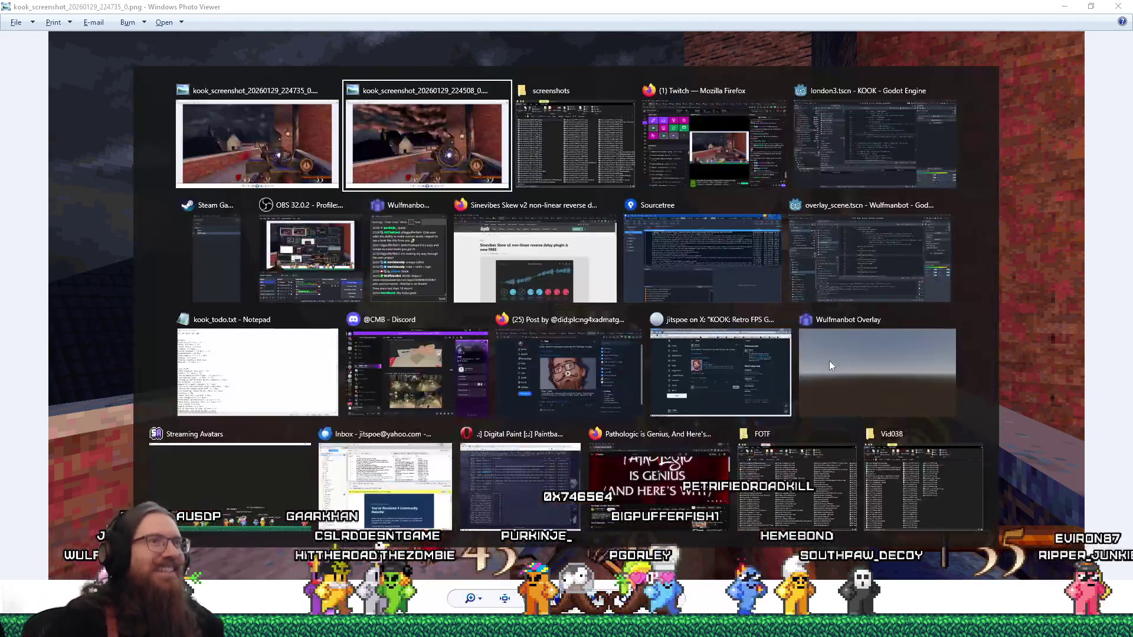
key(alt+Tab)
key(alt+Tab)
key(alt+Tab)
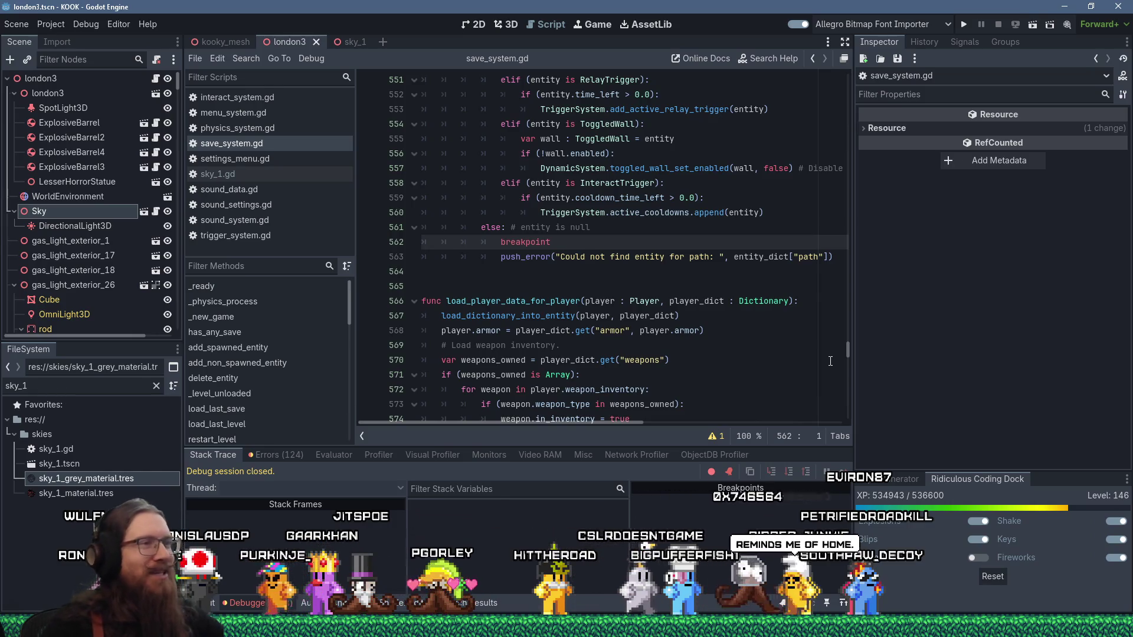
Review save_system.gd's entity-loading code near line 564, where saved players and enemies join the level
click(587, 273)
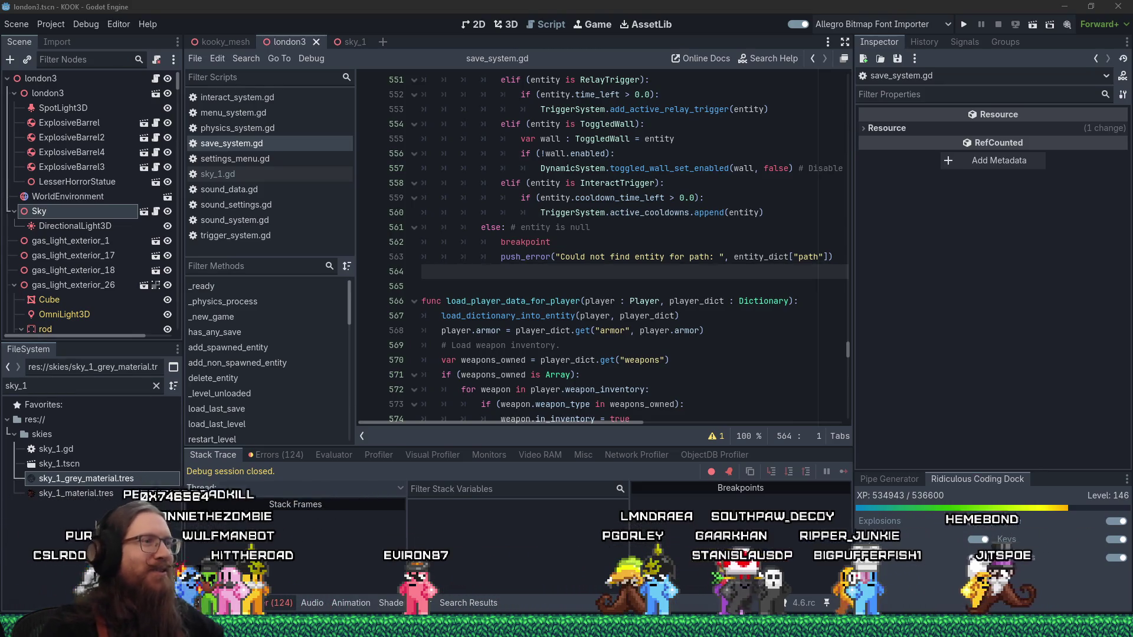
click(619, 301)
Read load_entity_data from the deleted-entity warning on line 491 down to the switch check on line 548
scroll(529, 229, up, 20)
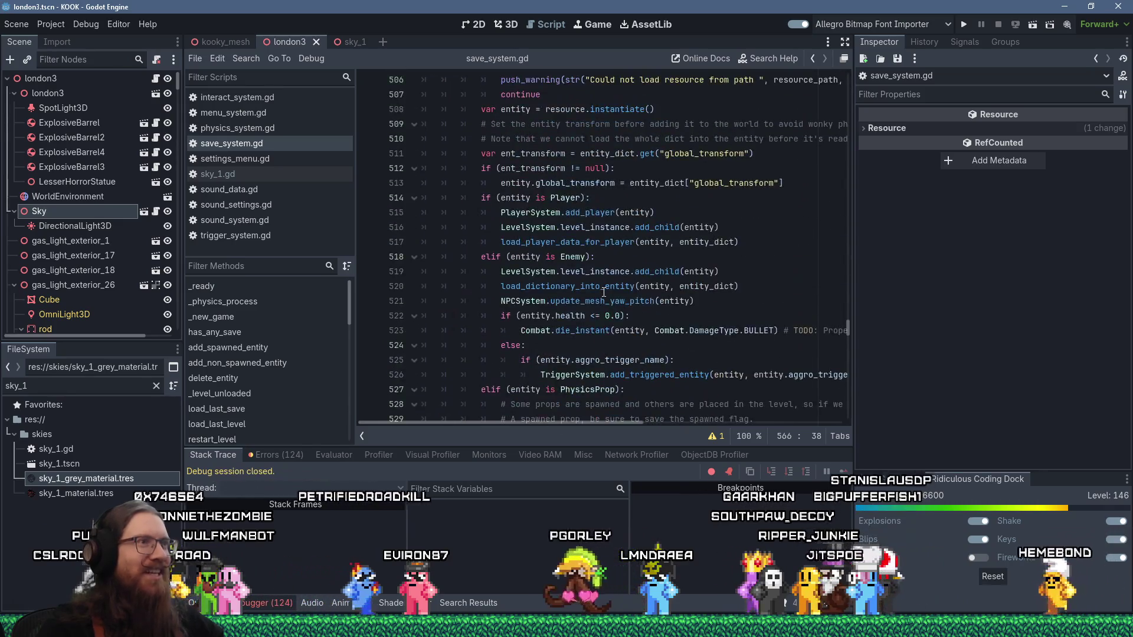
scroll(529, 230, up, 2)
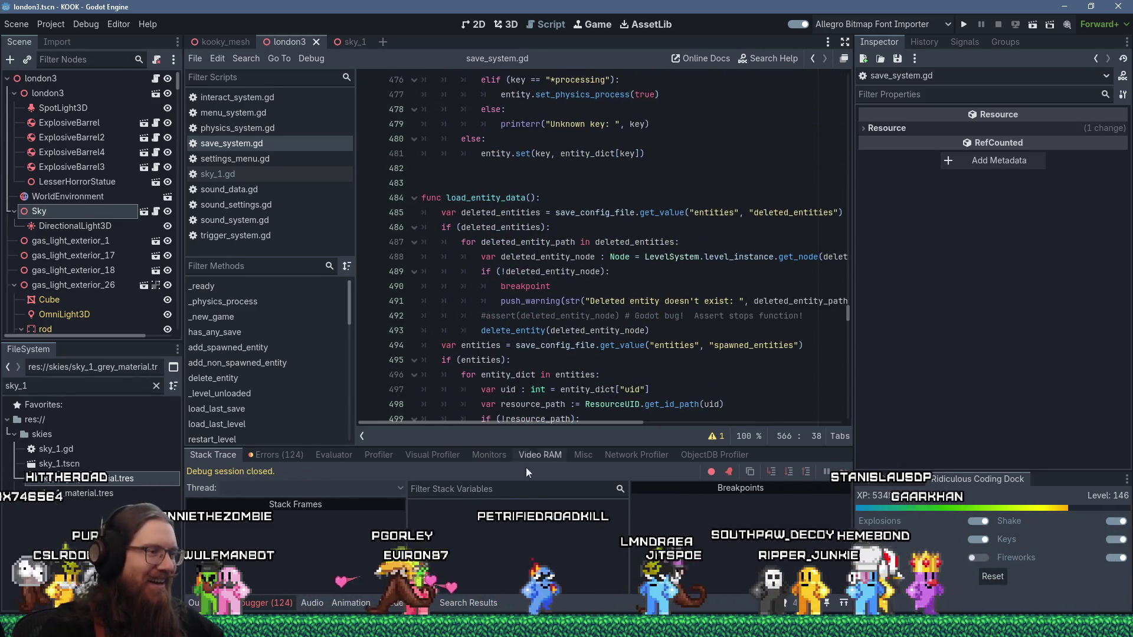
click(532, 301)
scroll(529, 331, down, 7)
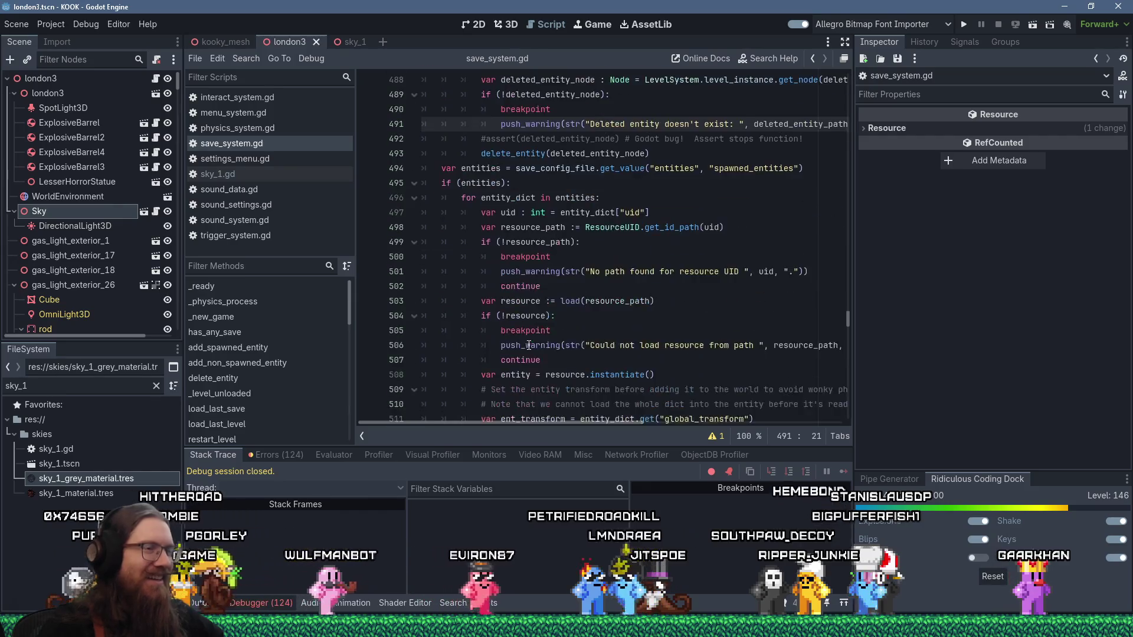
scroll(529, 345, down, 10)
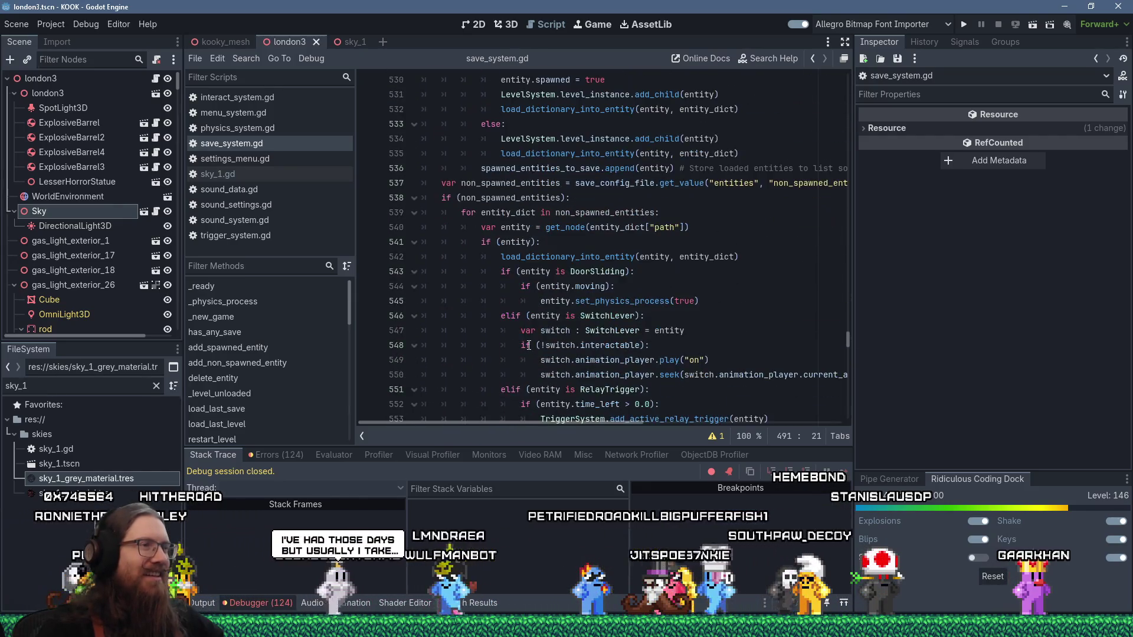
click(527, 345)
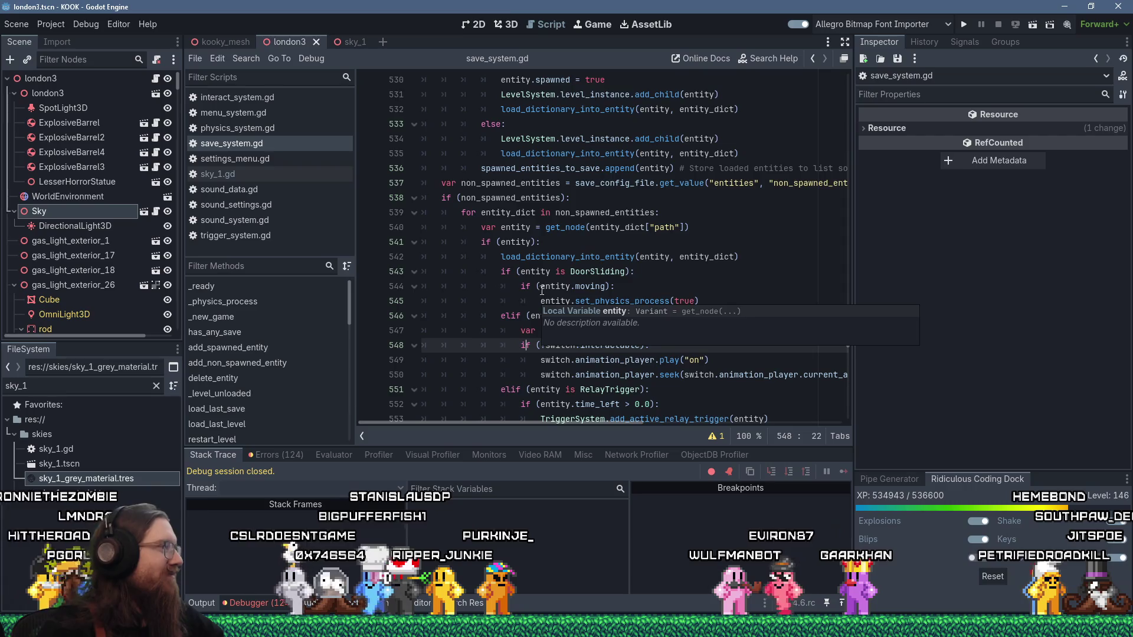
click(567, 627)
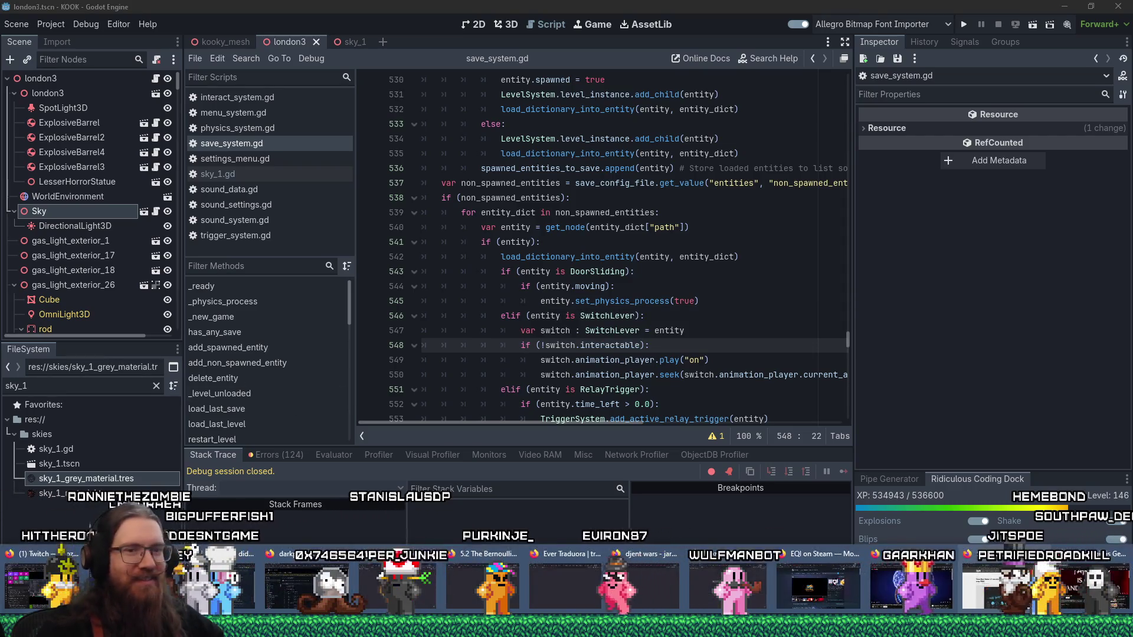
Switch to the Firefox window and bring up the Nice Stomps! guitar-plugin article tab
click(935, 575)
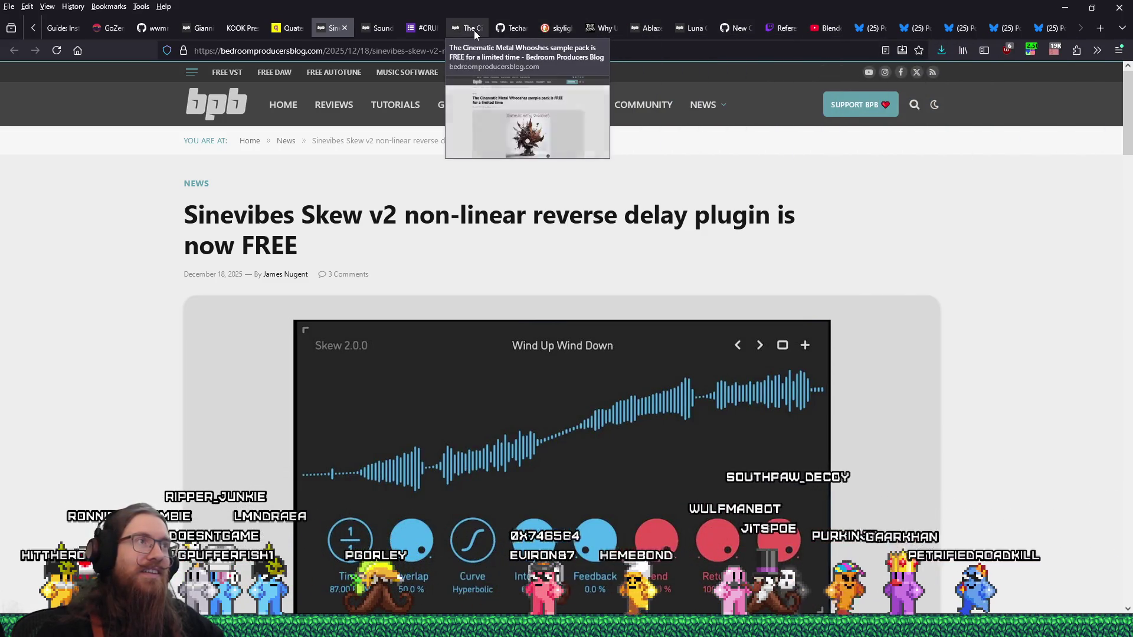
click(200, 27)
scroll(498, 404, up, 5)
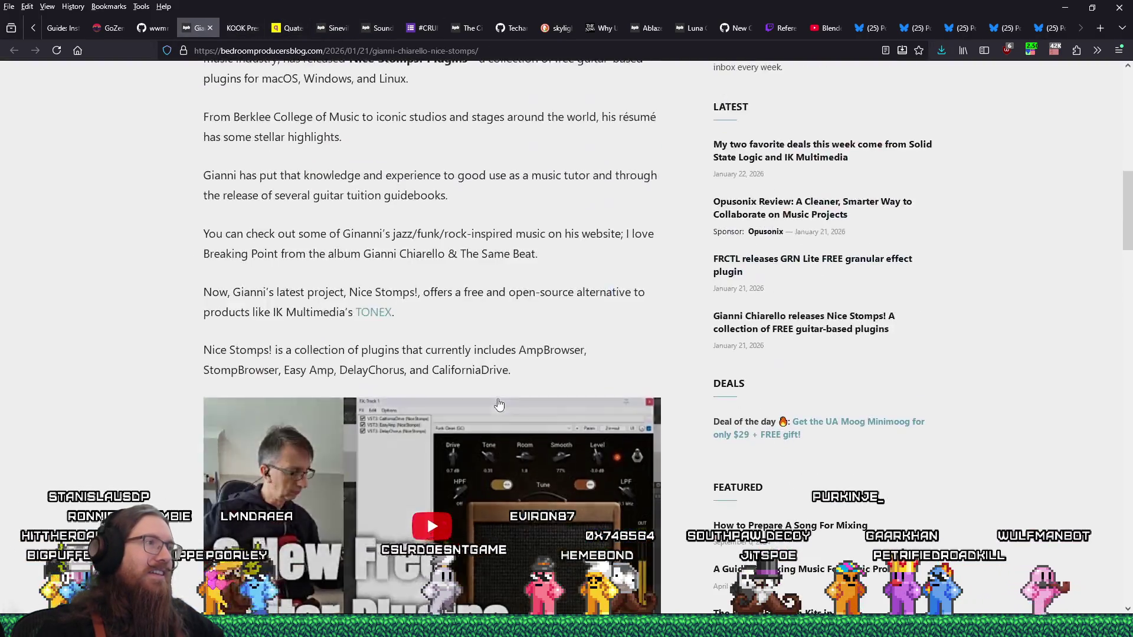
scroll(499, 405, up, 10)
scroll(499, 405, down, 4)
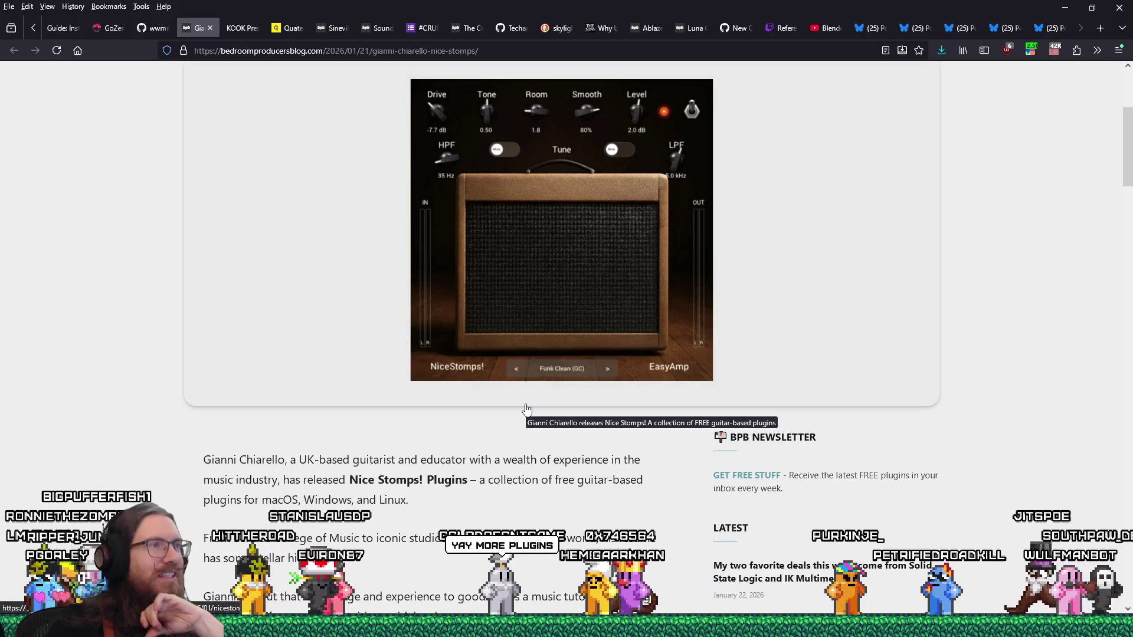
scroll(527, 409, down, 10)
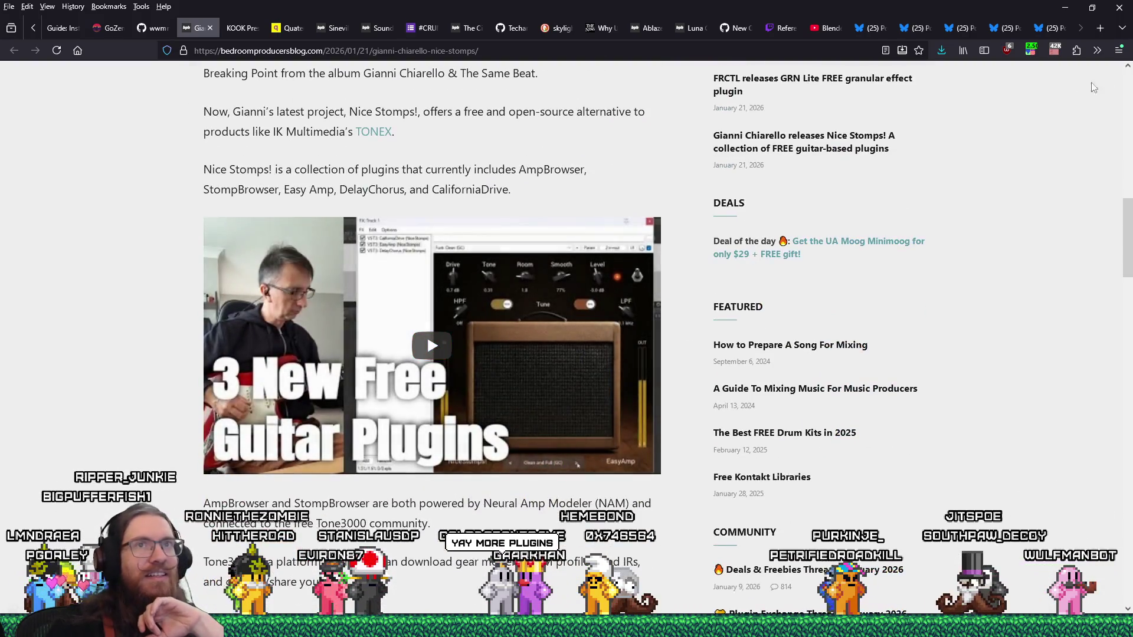
Copy the article's address, load it in a new private window, and start its embedded video
right_click(380, 54)
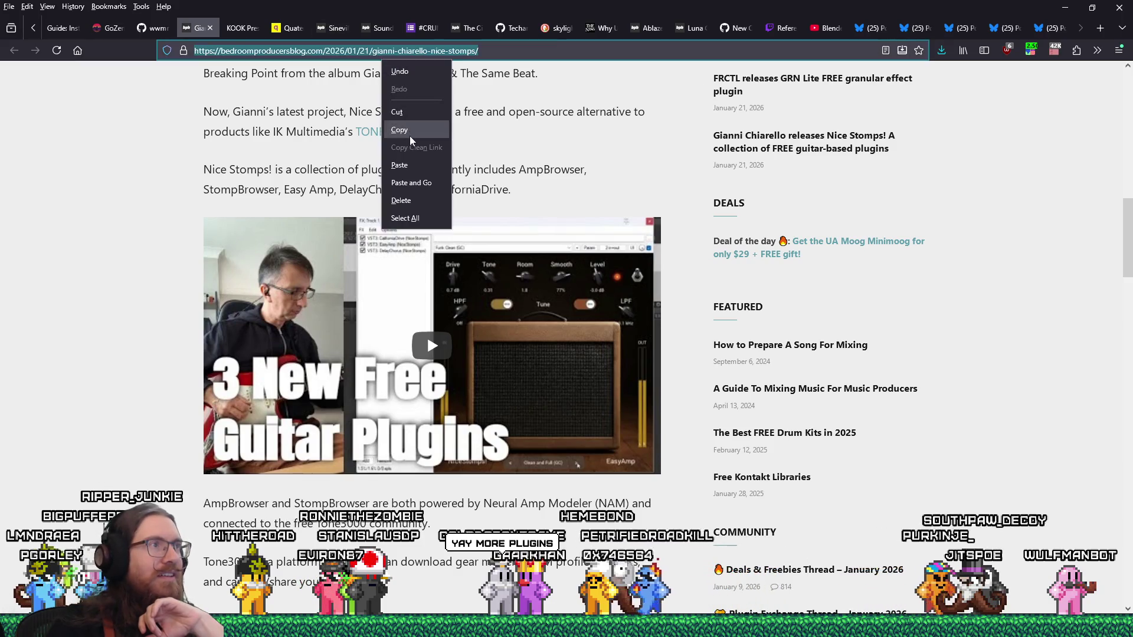
click(401, 127)
click(1120, 51)
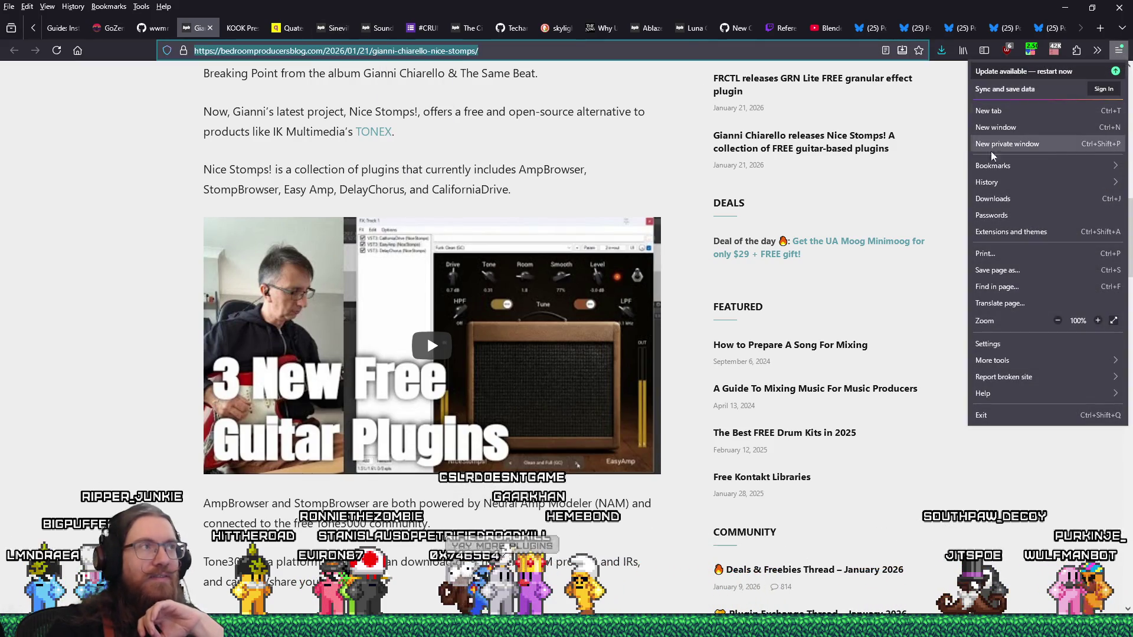
click(1008, 144)
right_click(455, 54)
click(496, 159)
scroll(497, 148, down, 15)
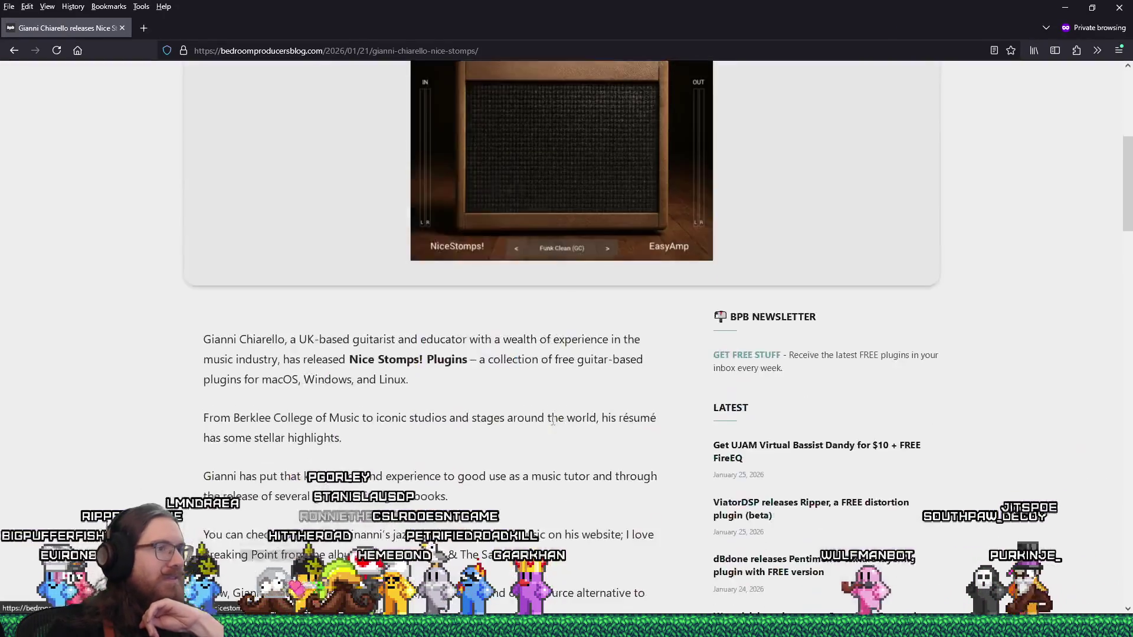
click(496, 116)
scroll(538, 310, up, 5)
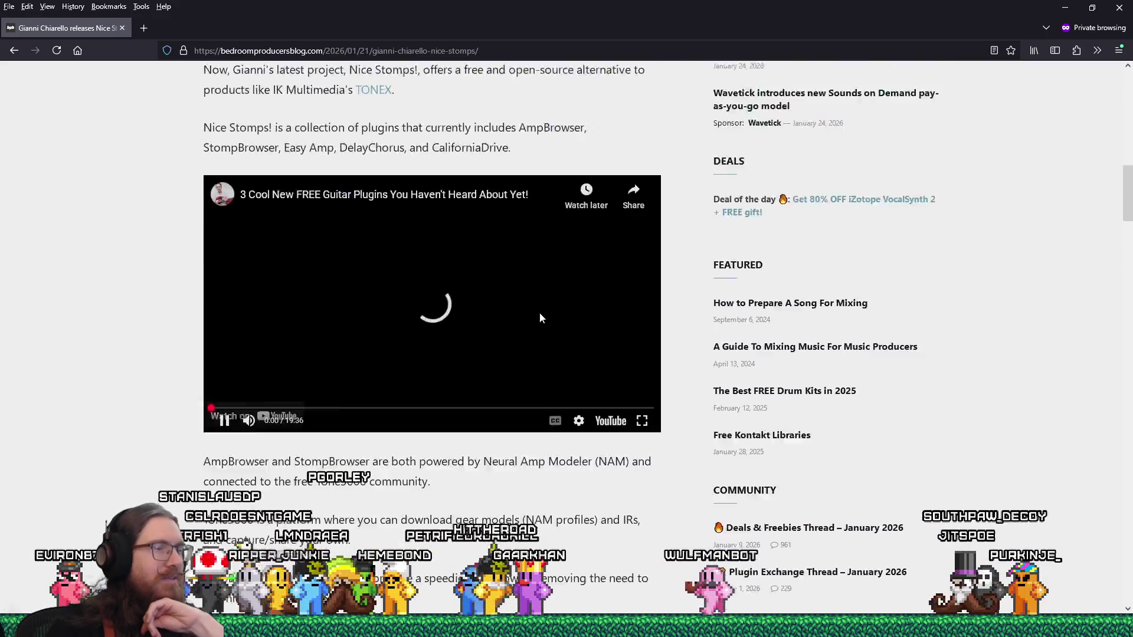
Lower the video's volume and skip ahead past 3:09 to the EasyAmp section at 4:49
drag(287, 463, 271, 466)
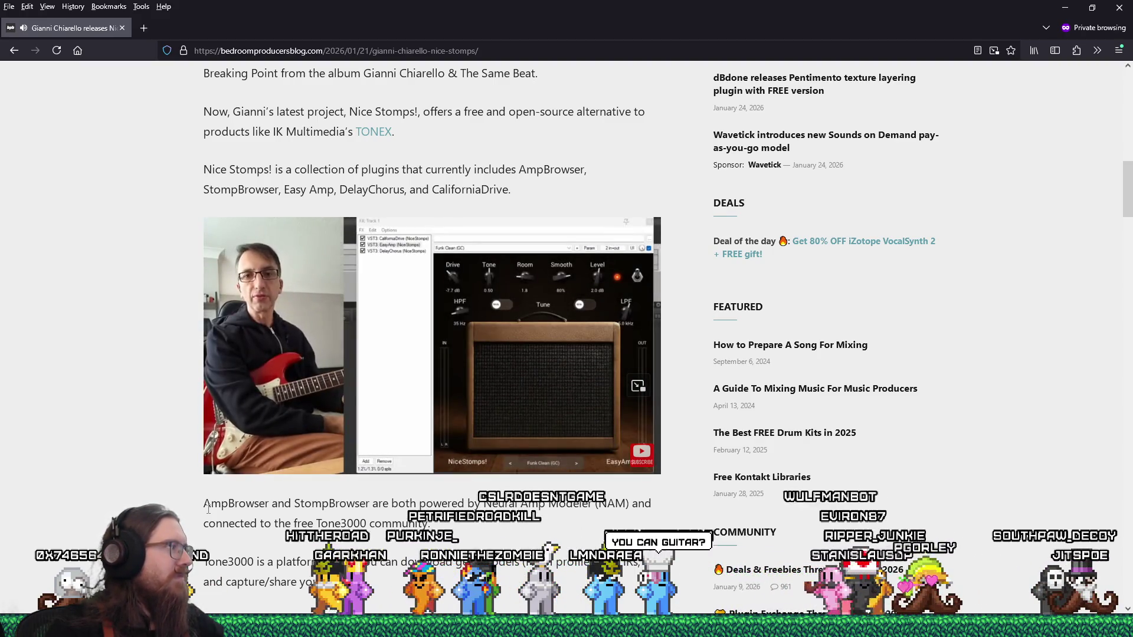
mouse_move(406, 395)
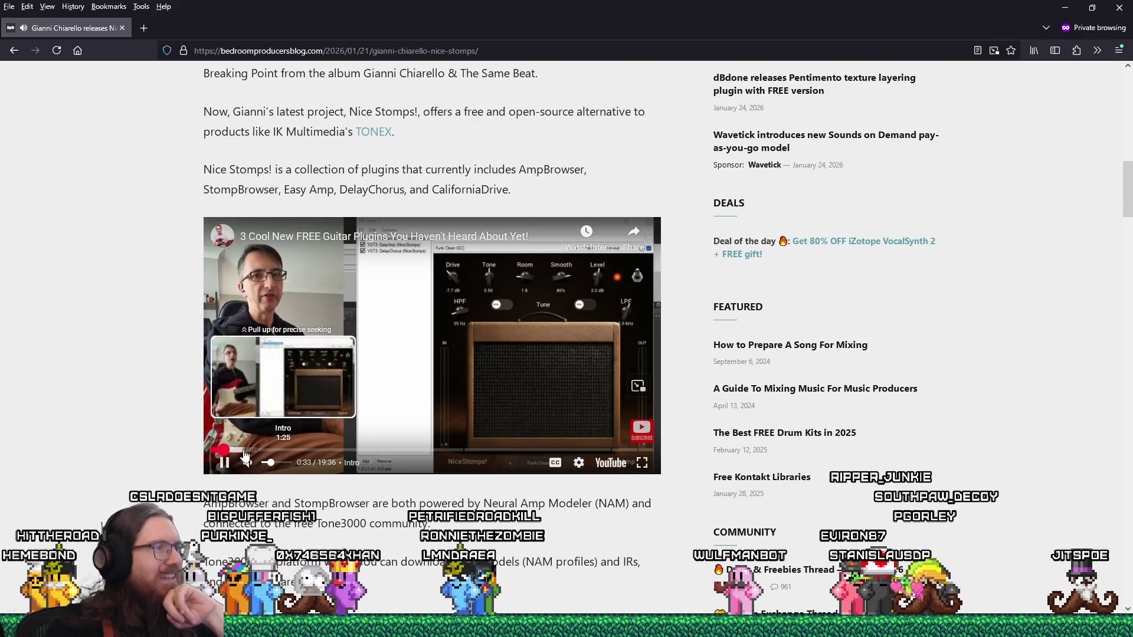
drag(263, 455, 284, 453)
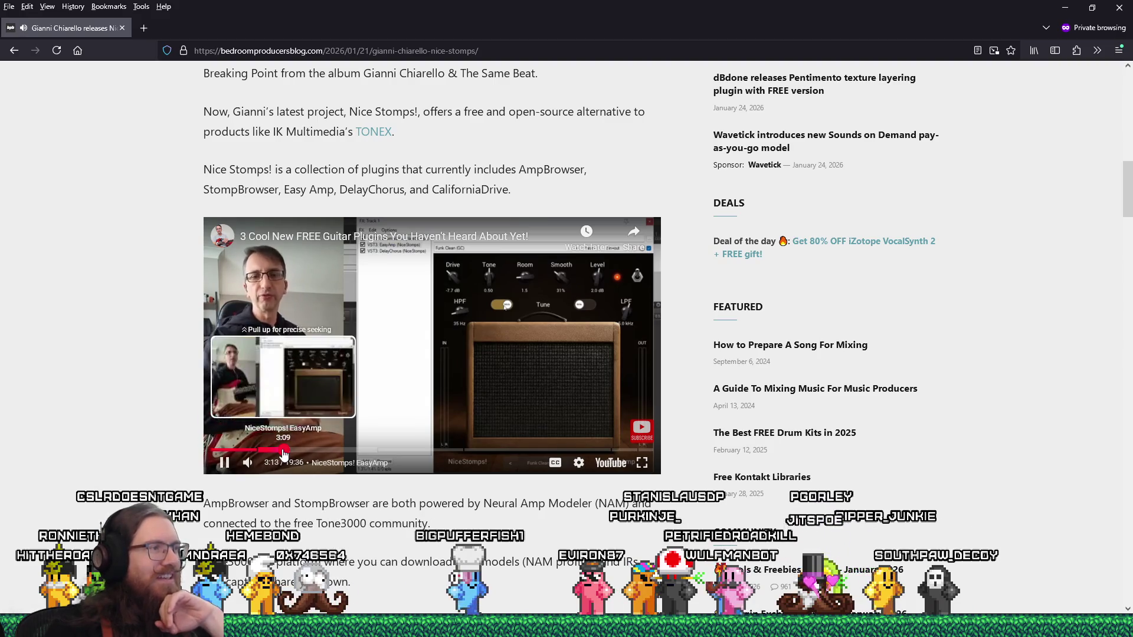
click(320, 452)
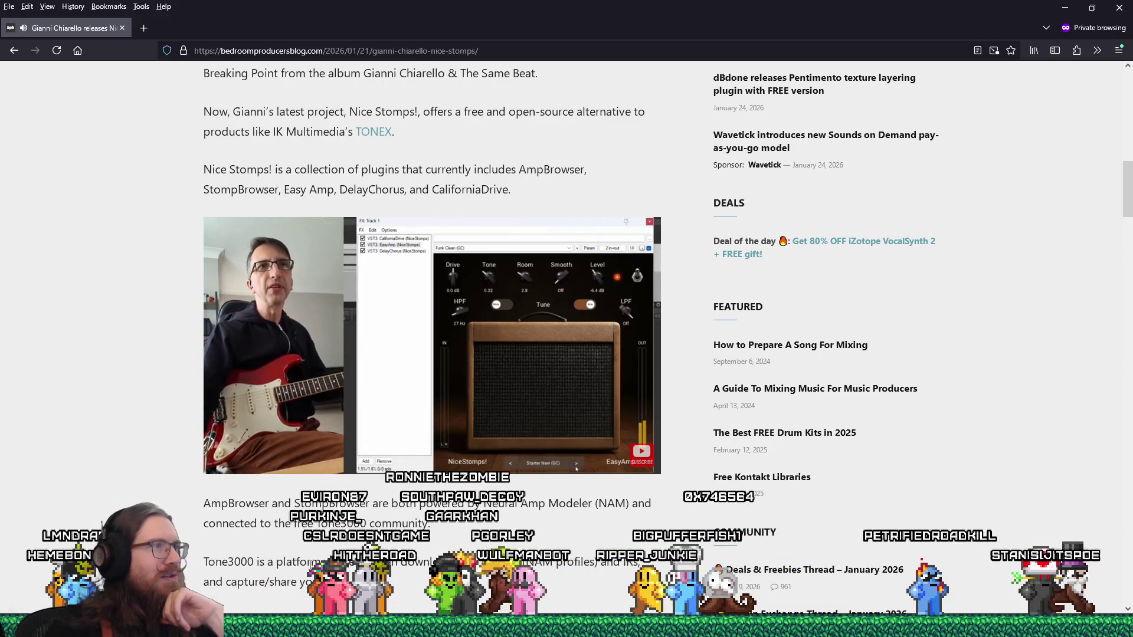
Skip the video through 6:48, 7:37 and about 9:19 to the DelayChorus part at 11:40
mouse_move(330, 456)
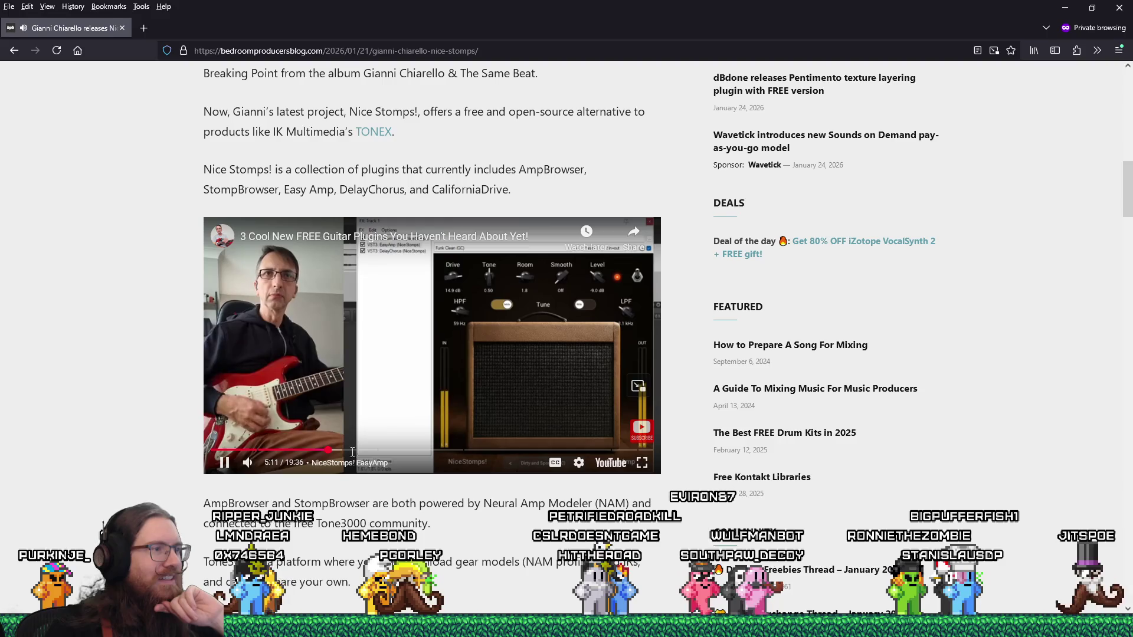
click(364, 450)
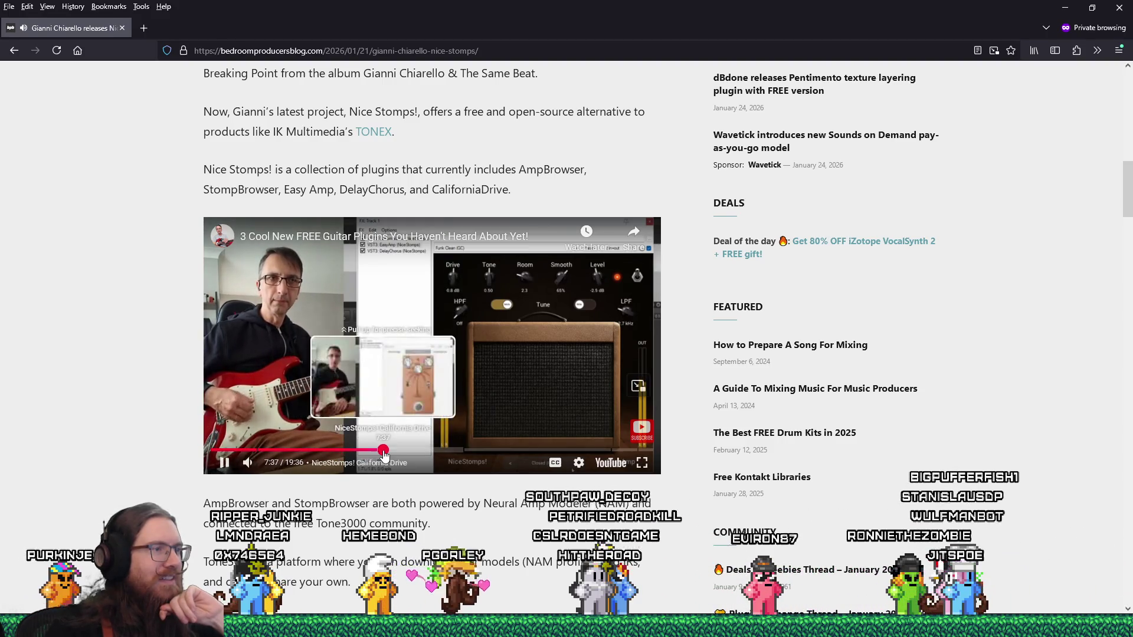
click(383, 451)
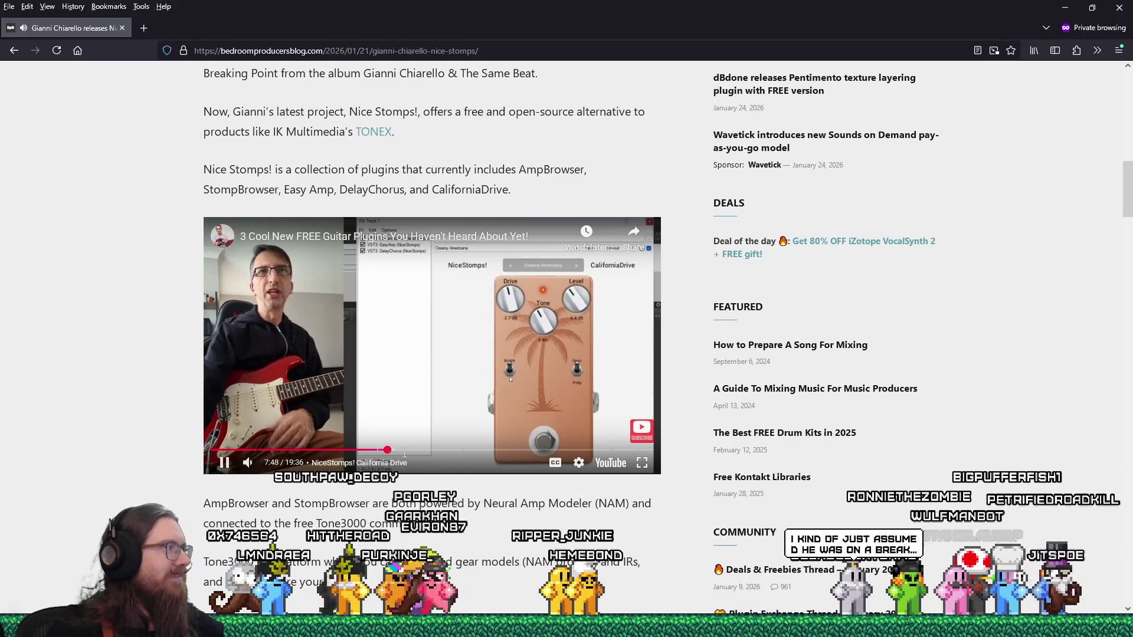
drag(404, 453, 421, 494)
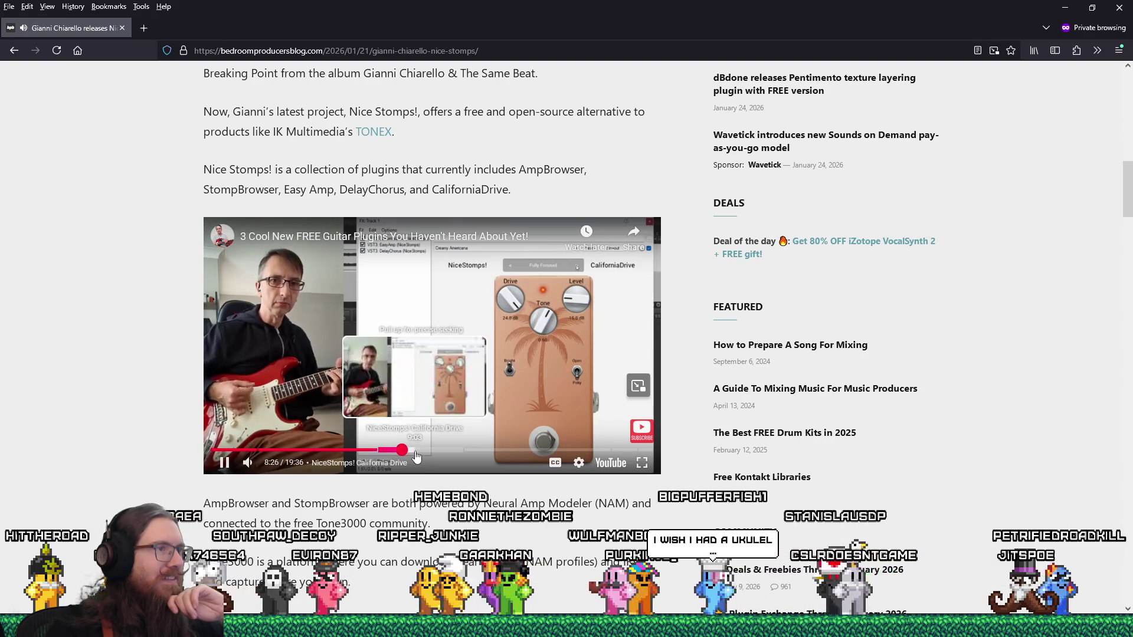
click(420, 452)
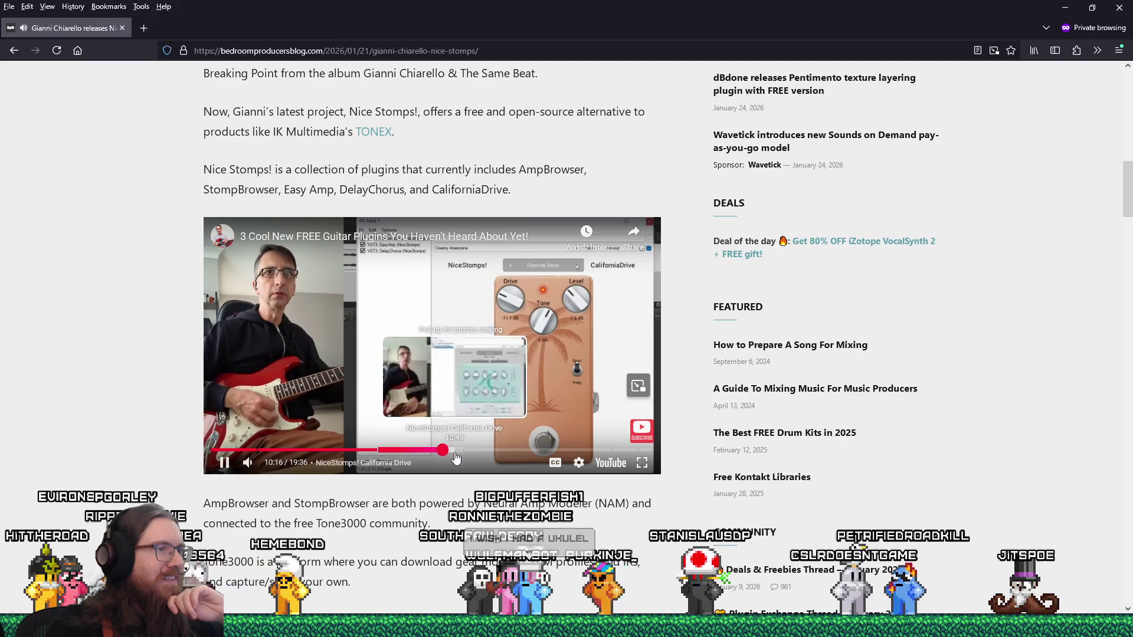
click(476, 453)
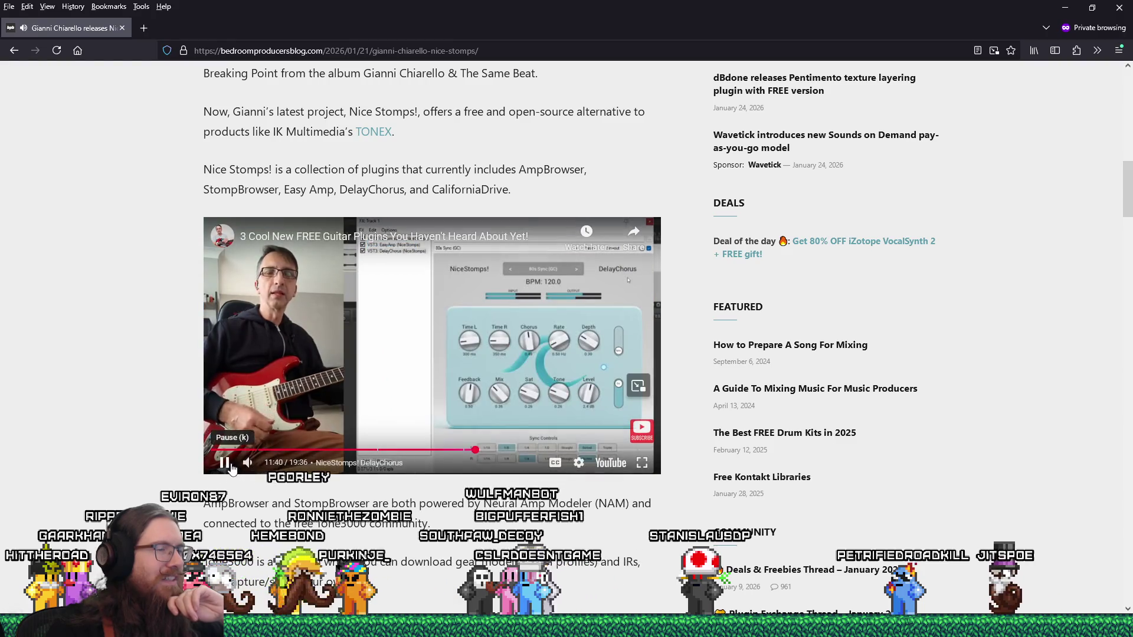
Pause the video, clear the overlay, then skip ahead to 12:54 and 14:14
key(space)
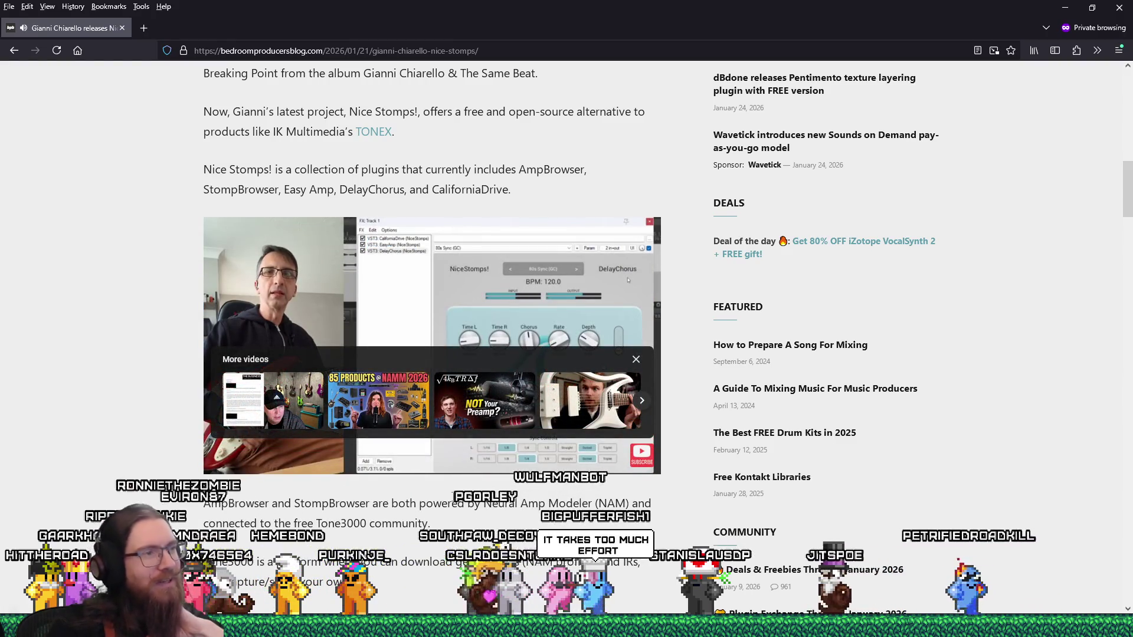
key(space)
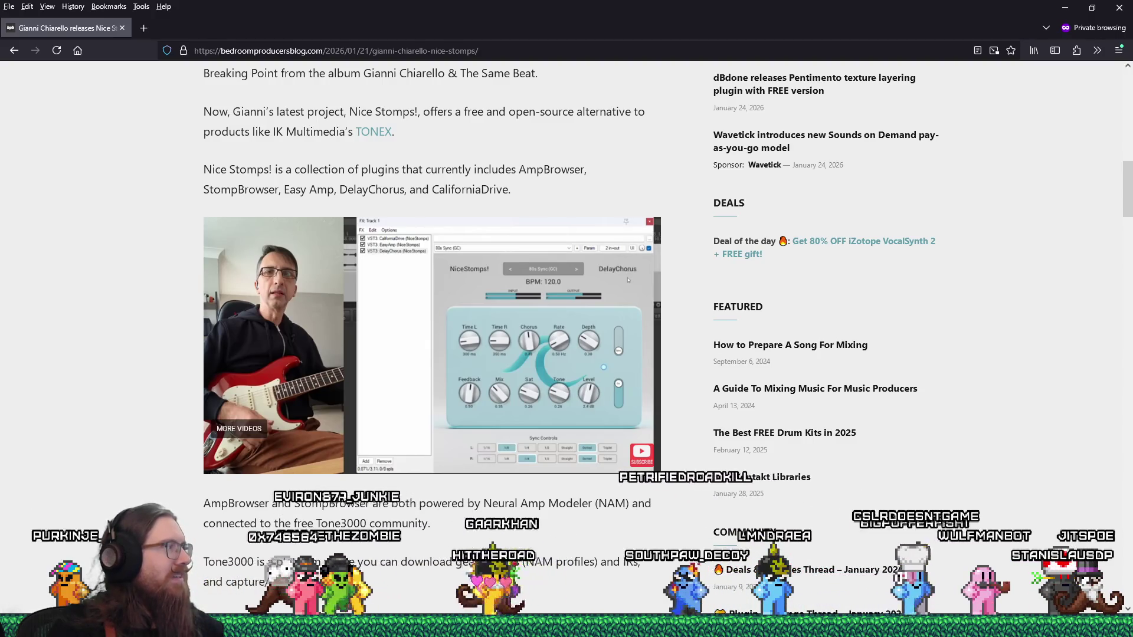
mouse_move(566, 384)
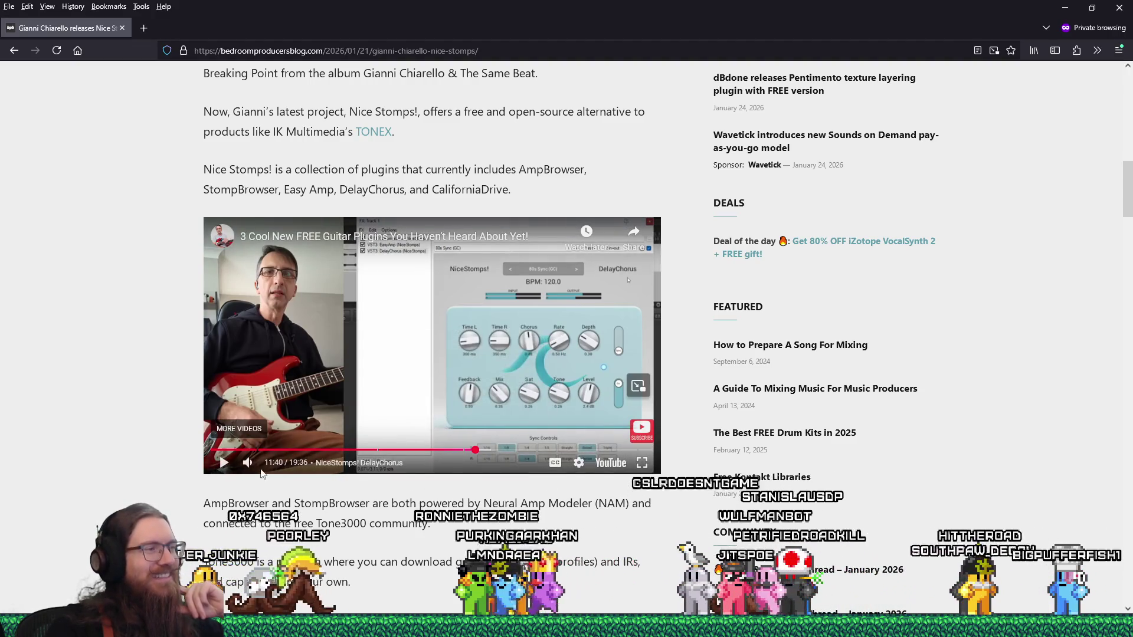
click(503, 450)
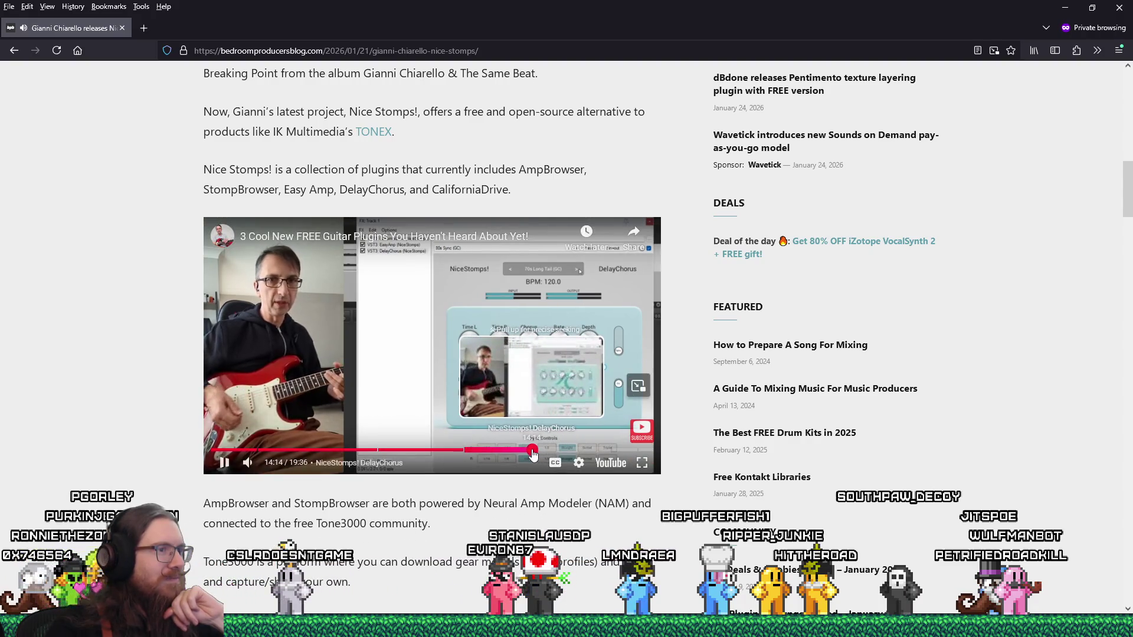
click(534, 450)
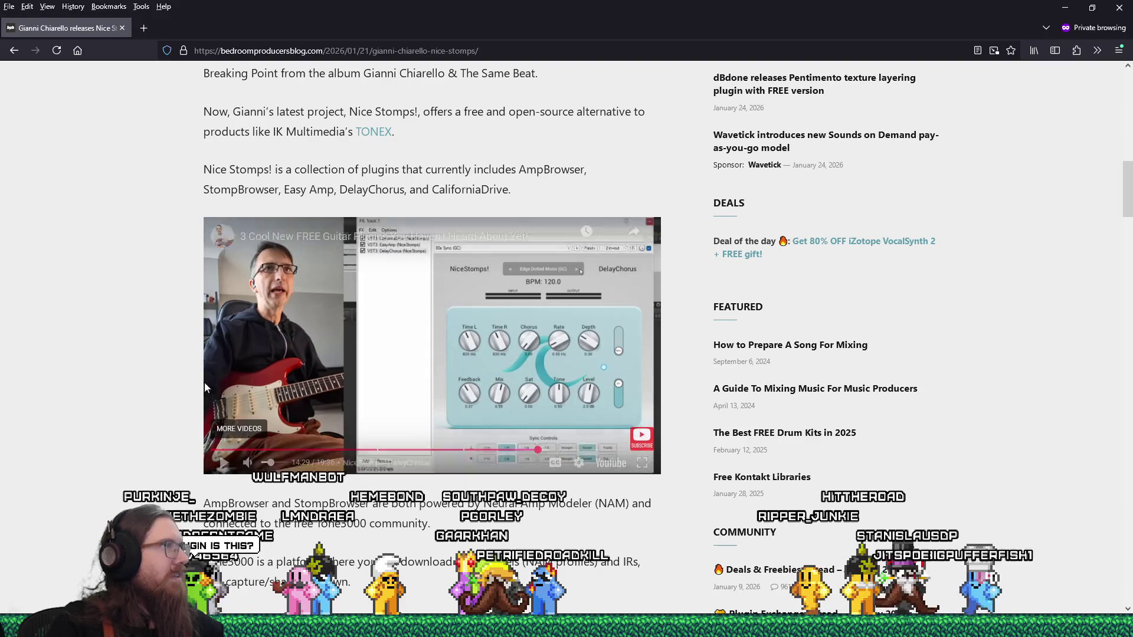
Select the page address, then return focus to the article page
right_click(431, 51)
click(437, 109)
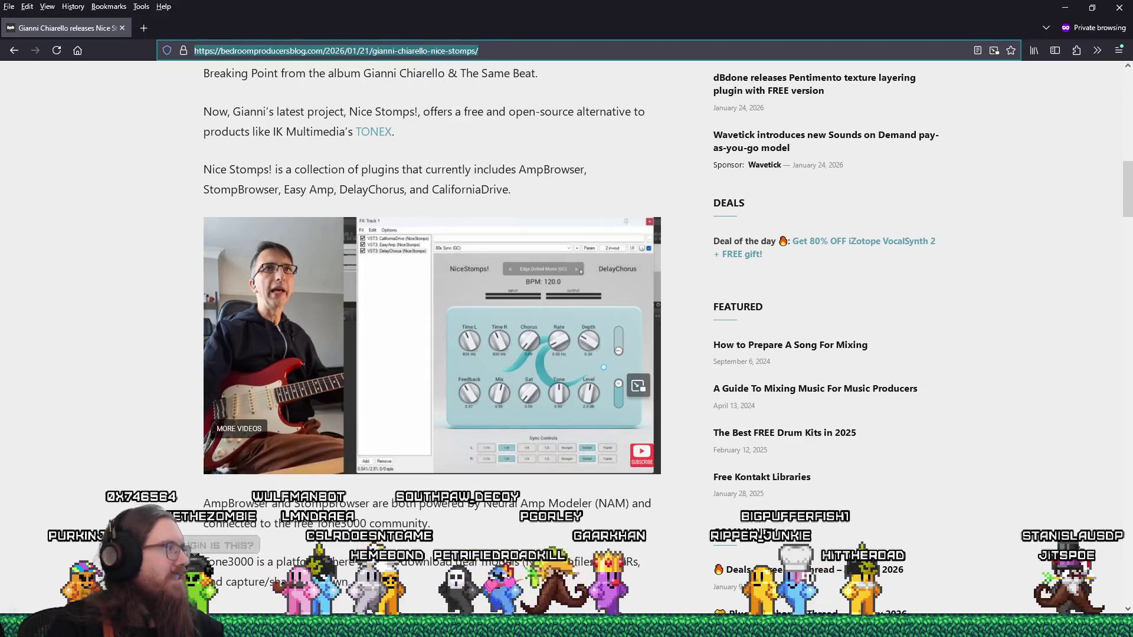
click(441, 126)
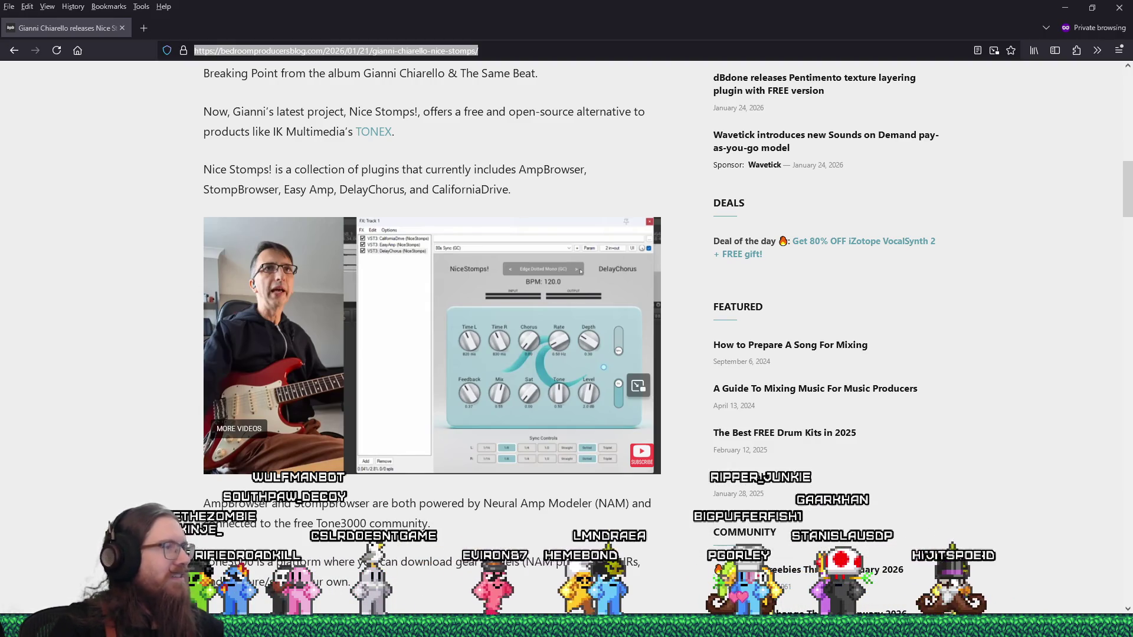
Scroll through the article's Easy Amp and DelayChorus descriptions, then close the private window
scroll(422, 513, down, 5)
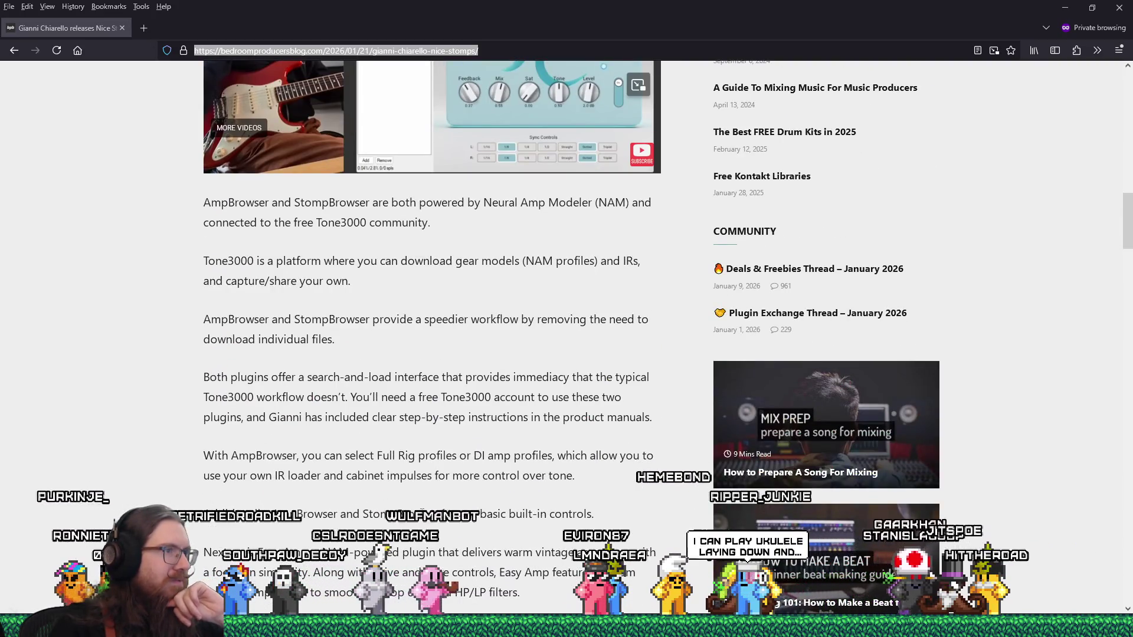
scroll(422, 513, down, 2)
scroll(422, 513, up, 1)
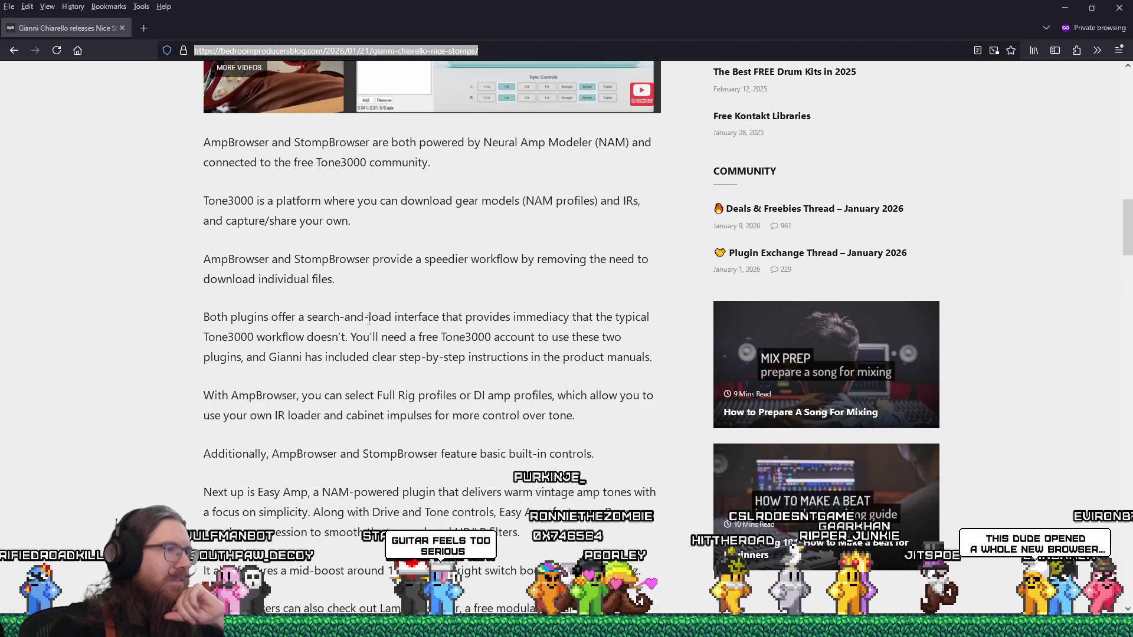
scroll(369, 319, down, 2)
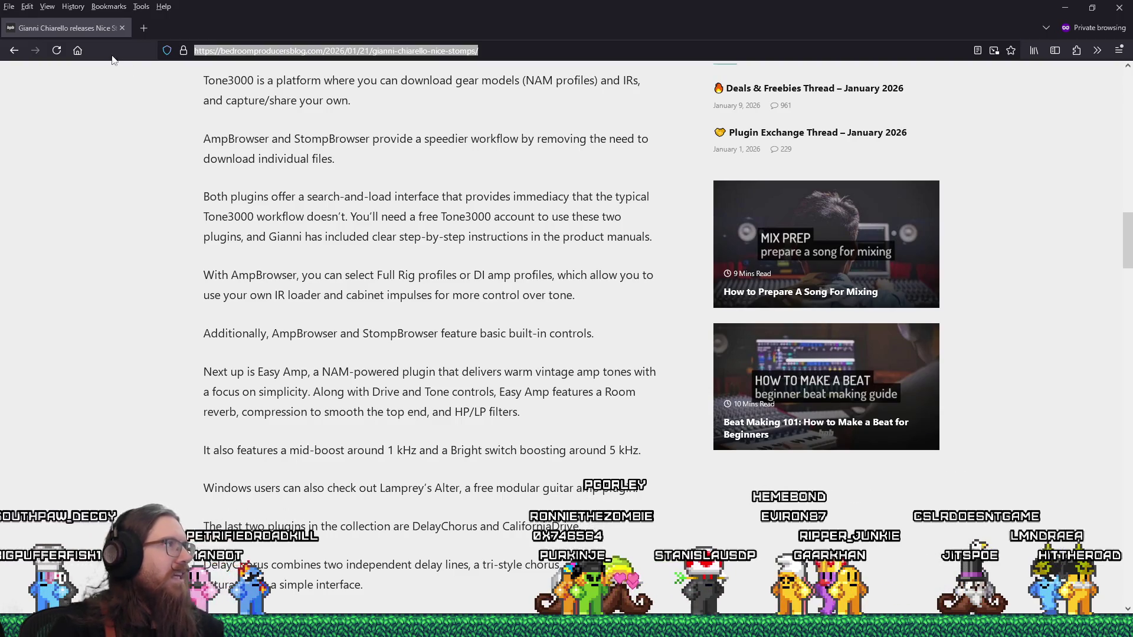
click(120, 29)
Scroll the article in the main window, try its embedded video, and start a bookmark with the star
scroll(379, 425, down, 5)
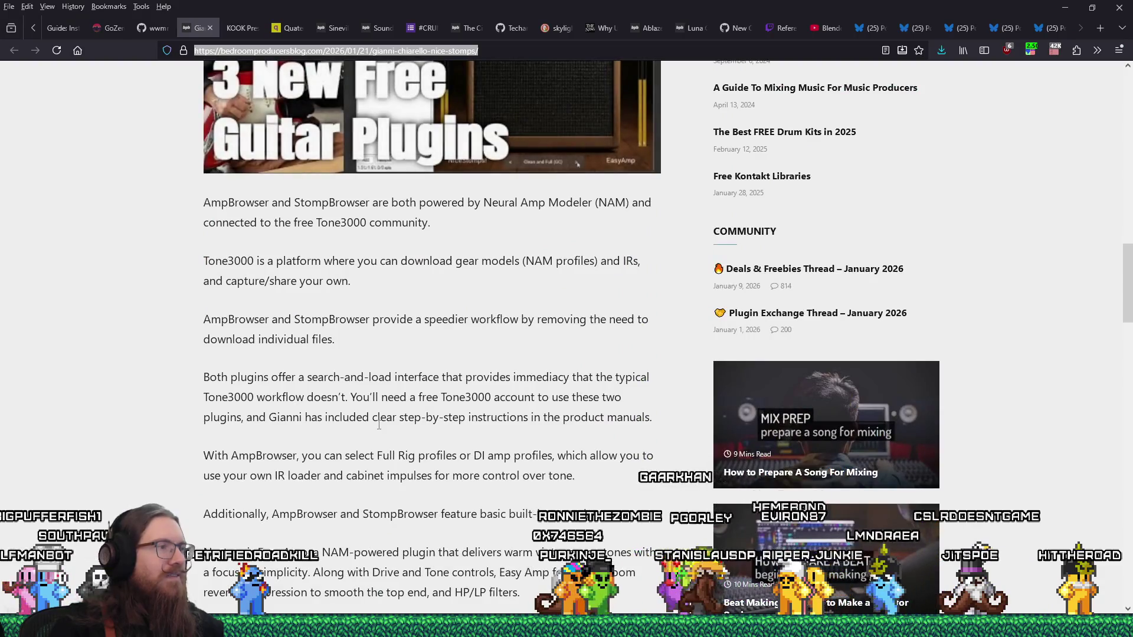
scroll(379, 425, down, 5)
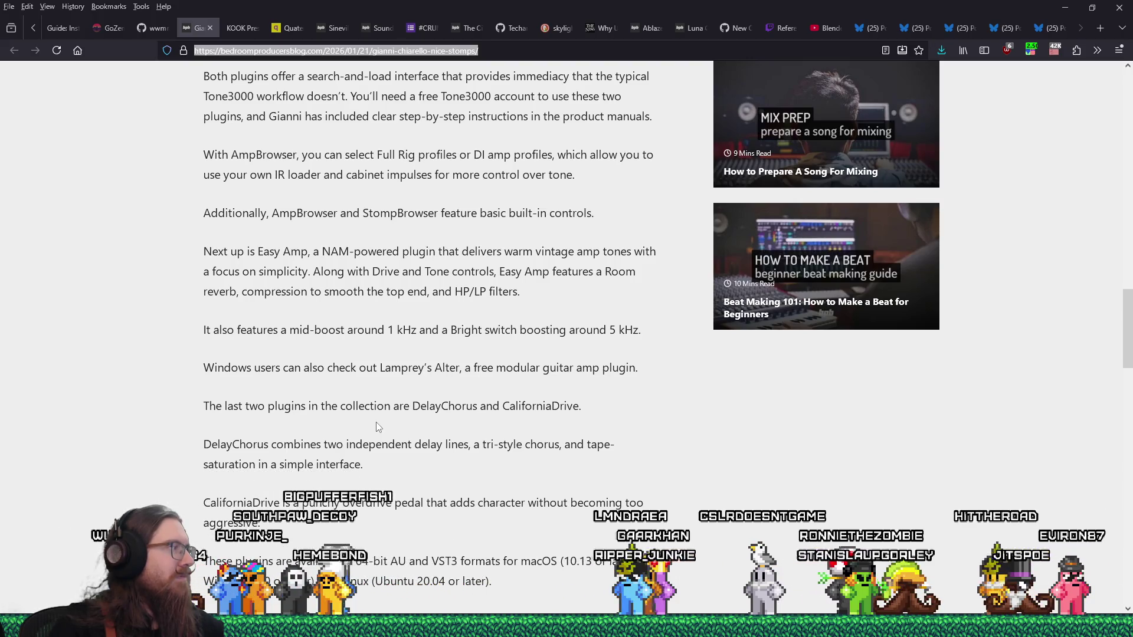
scroll(451, 364, up, 10)
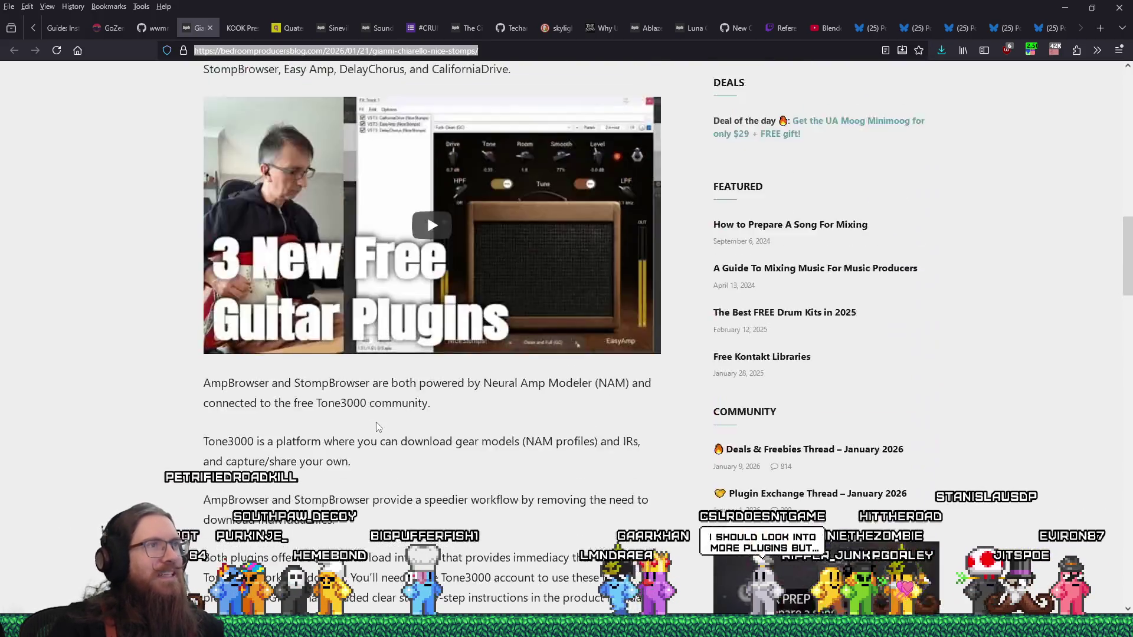
click(422, 470)
scroll(396, 462, down, 3)
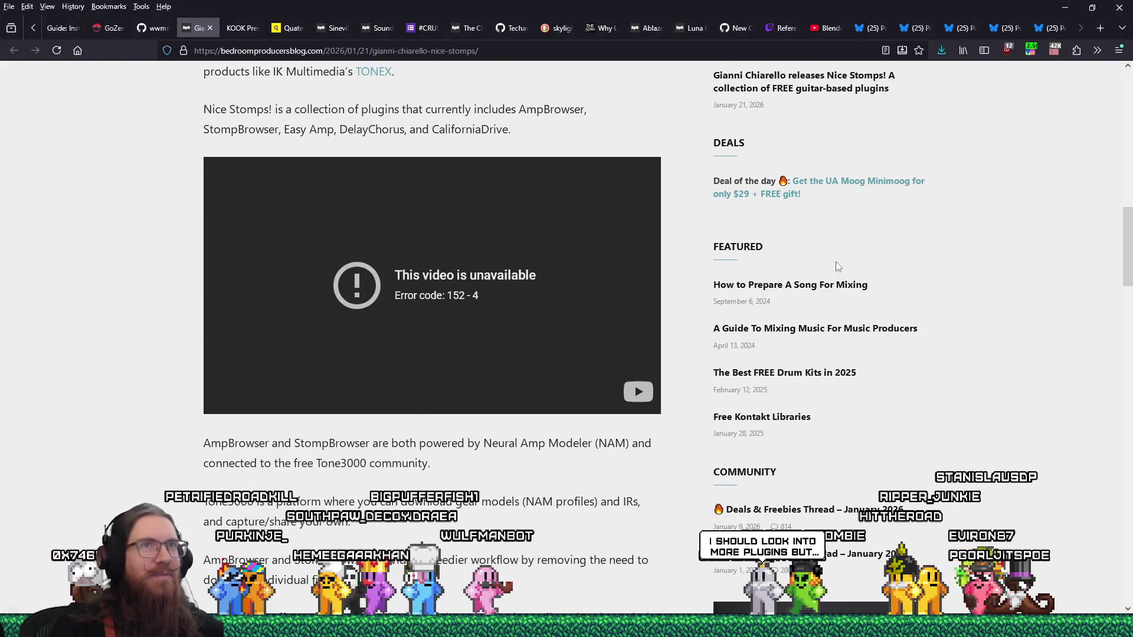
scroll(439, 416, up, 15)
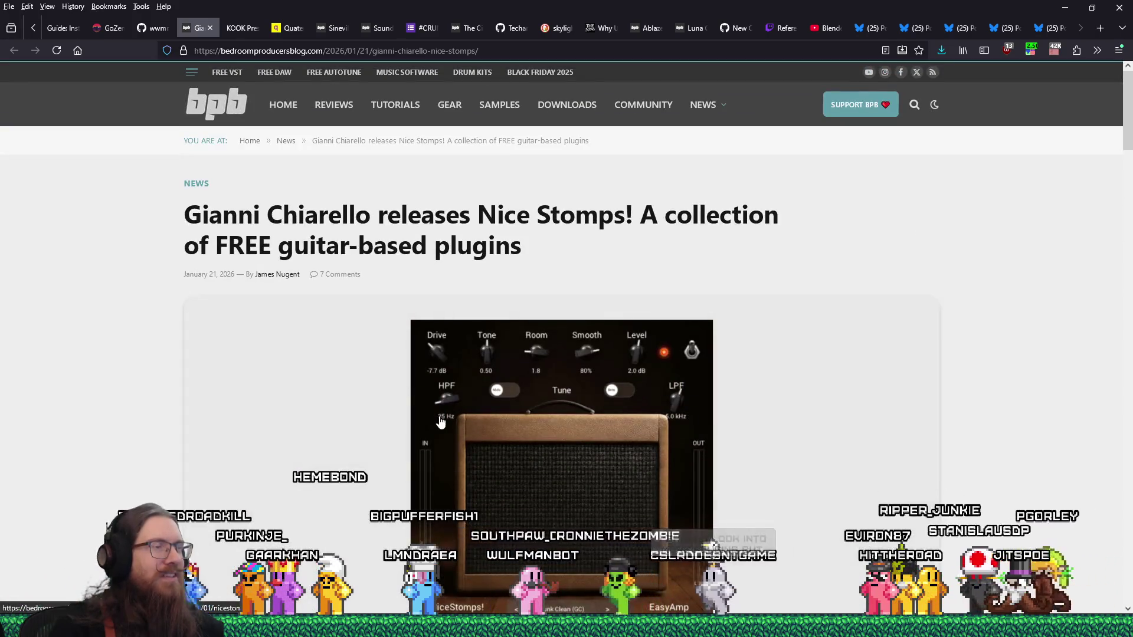
scroll(440, 422, down, 15)
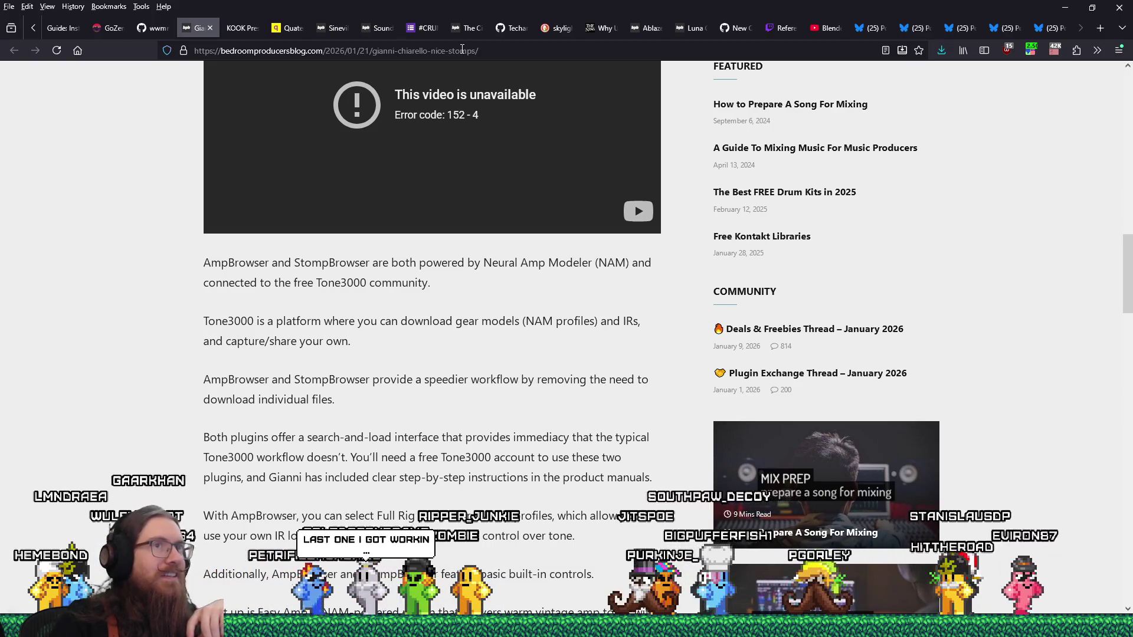
click(922, 54)
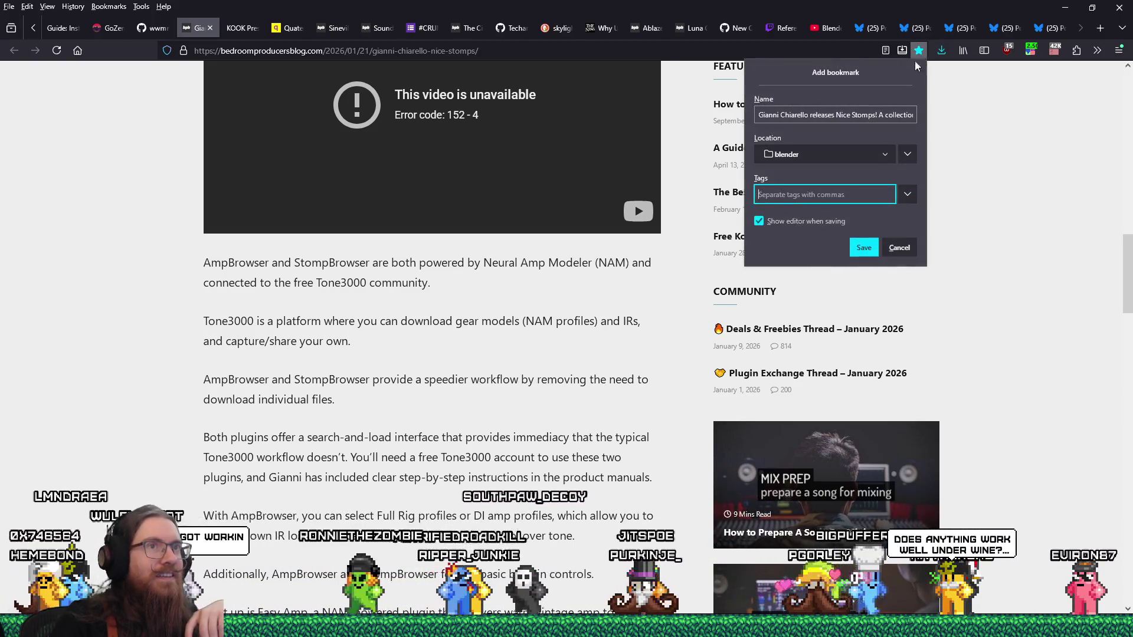
Browse the full bookmark folder tree and file the bookmark in the VSTs folder
click(878, 160)
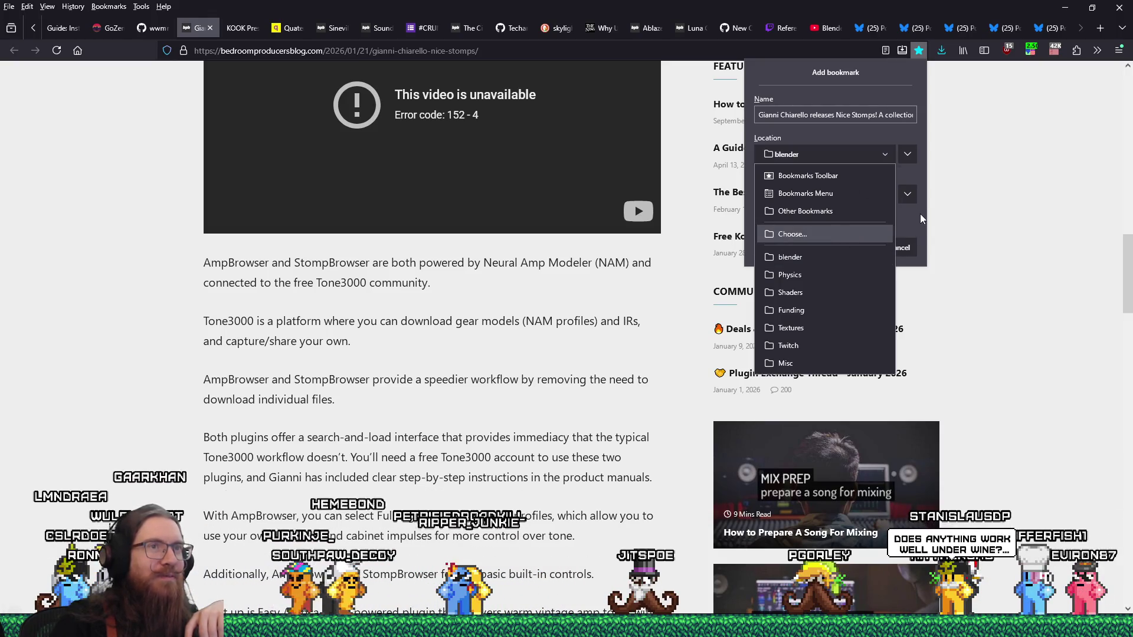
click(878, 100)
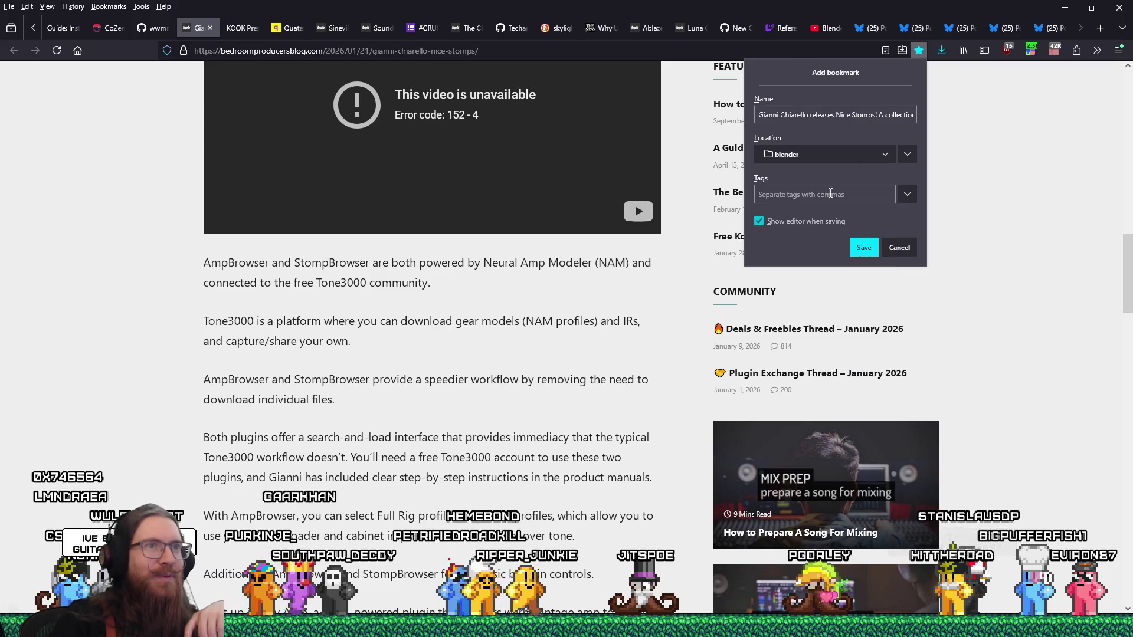
click(826, 154)
click(797, 234)
scroll(912, 214, up, 5)
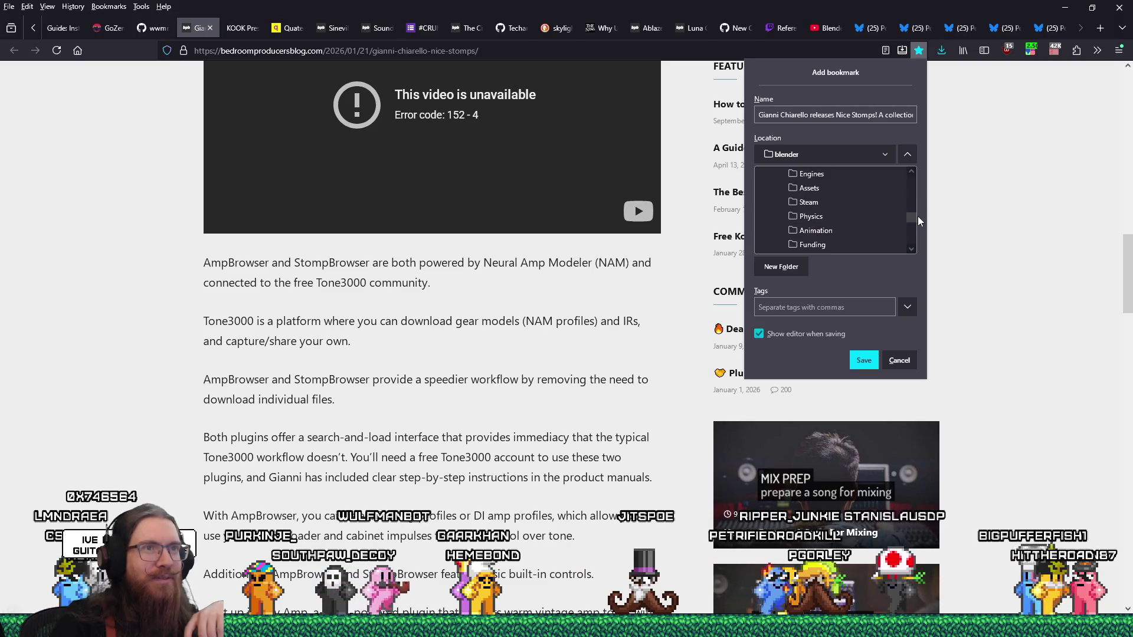
scroll(797, 232, down, 2)
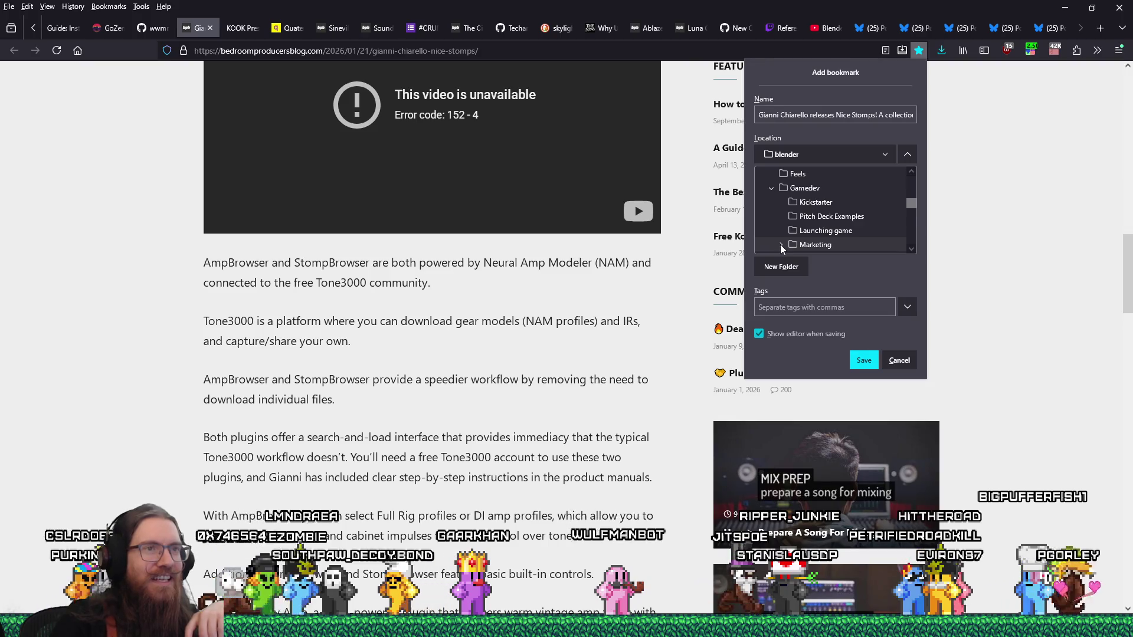
scroll(782, 236, down, 2)
click(781, 218)
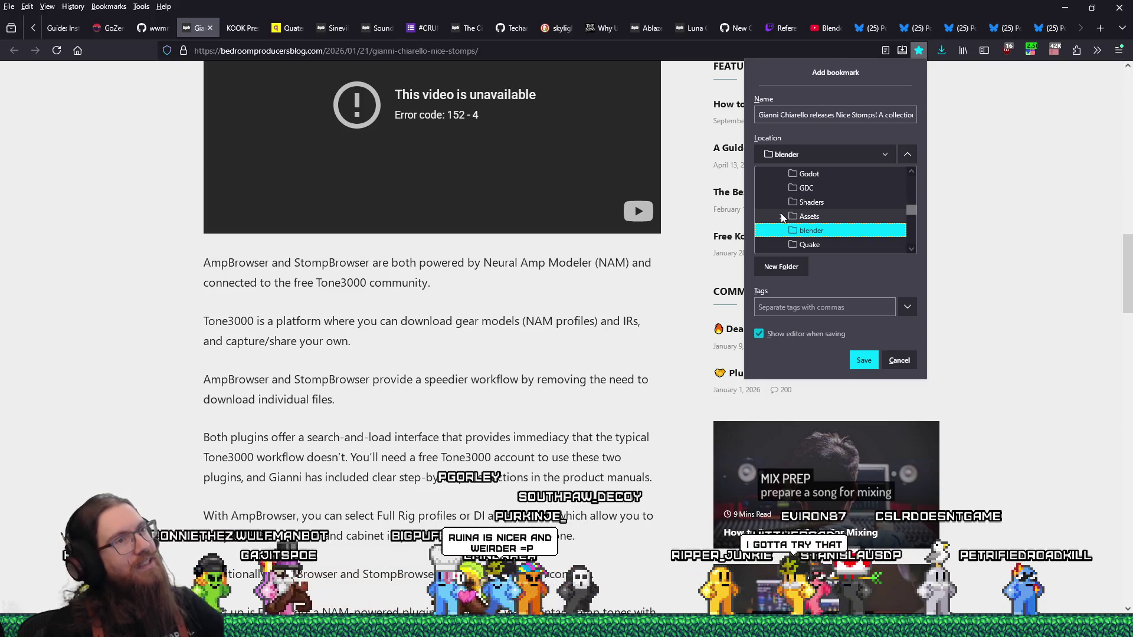
scroll(785, 224, up, 5)
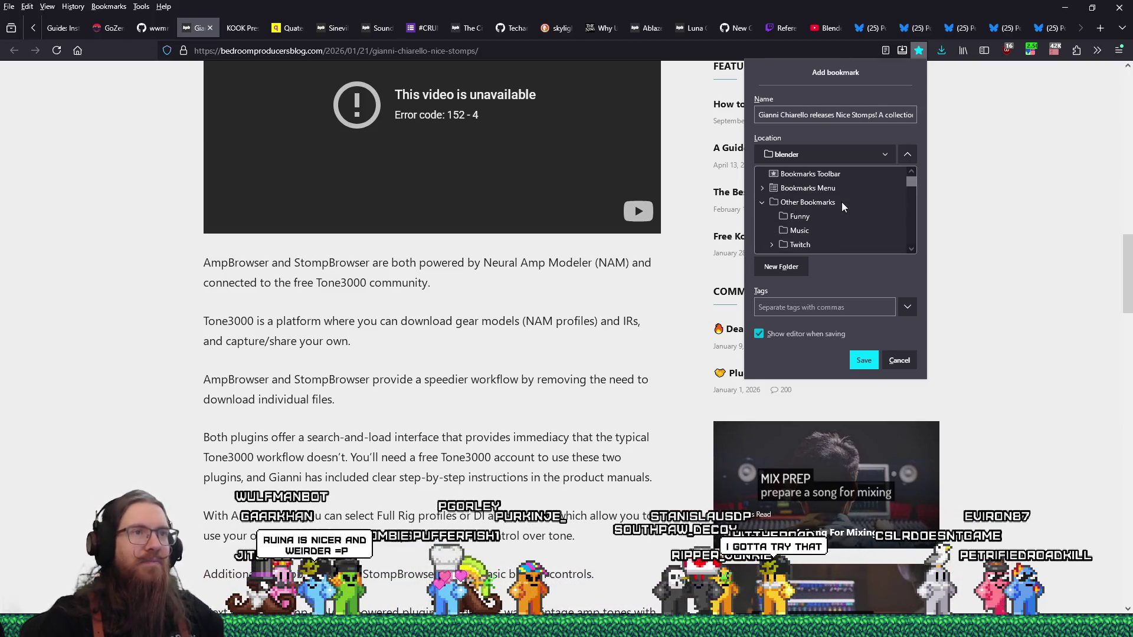
scroll(794, 232, down, 1)
scroll(780, 218, down, 2)
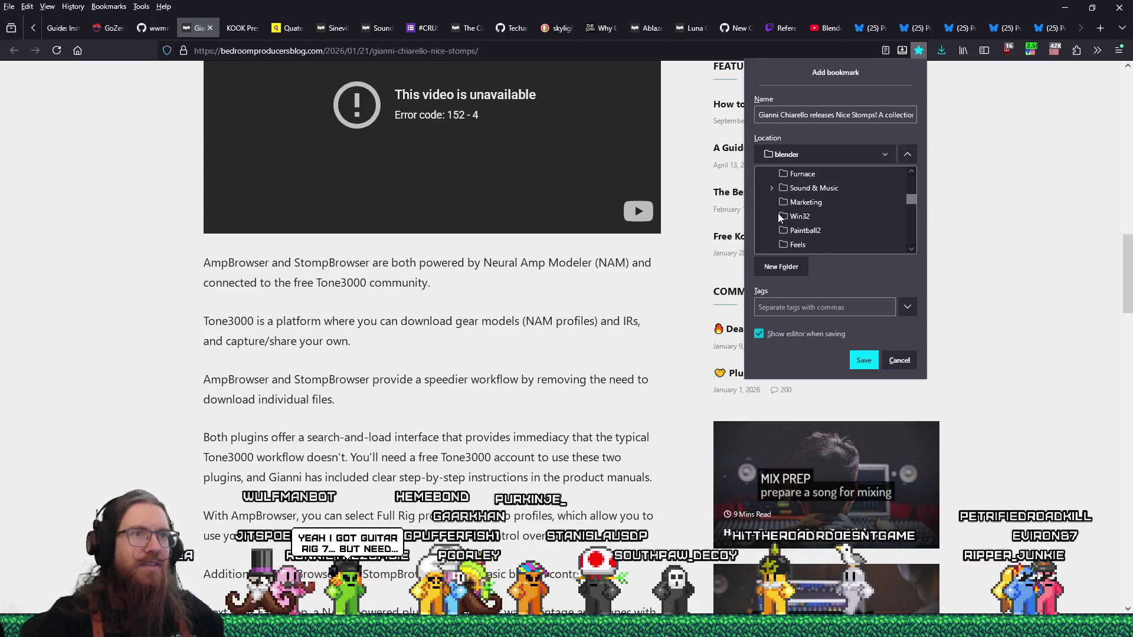
click(804, 206)
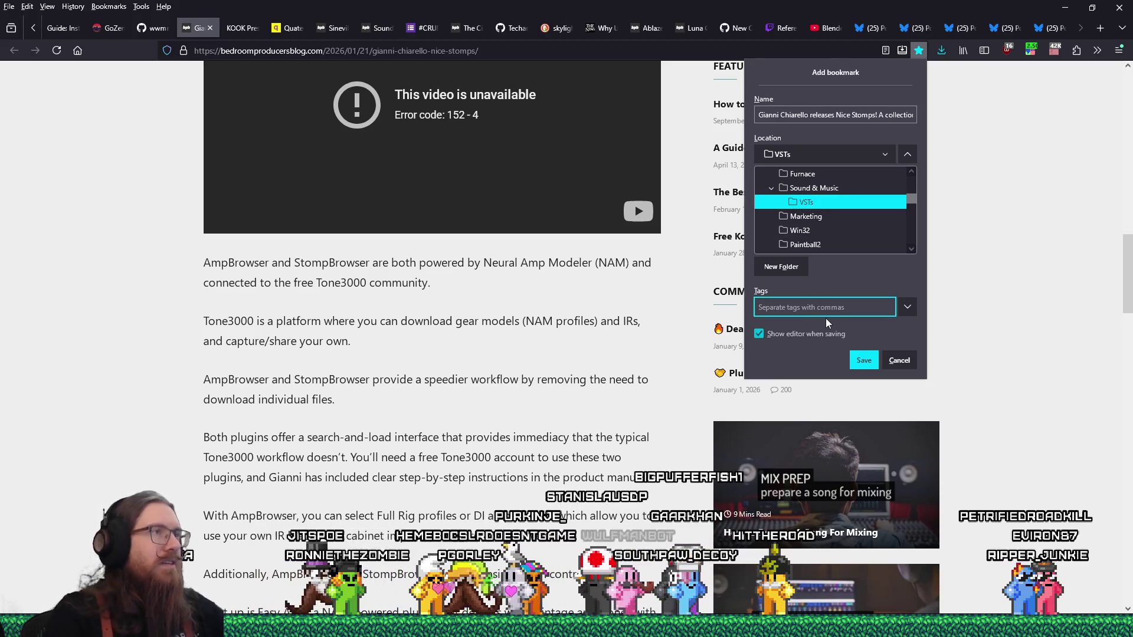
Tag the bookmark vst, guitar, amp, pedal, stomps, save it, and close the article tab
text(vst,guita)
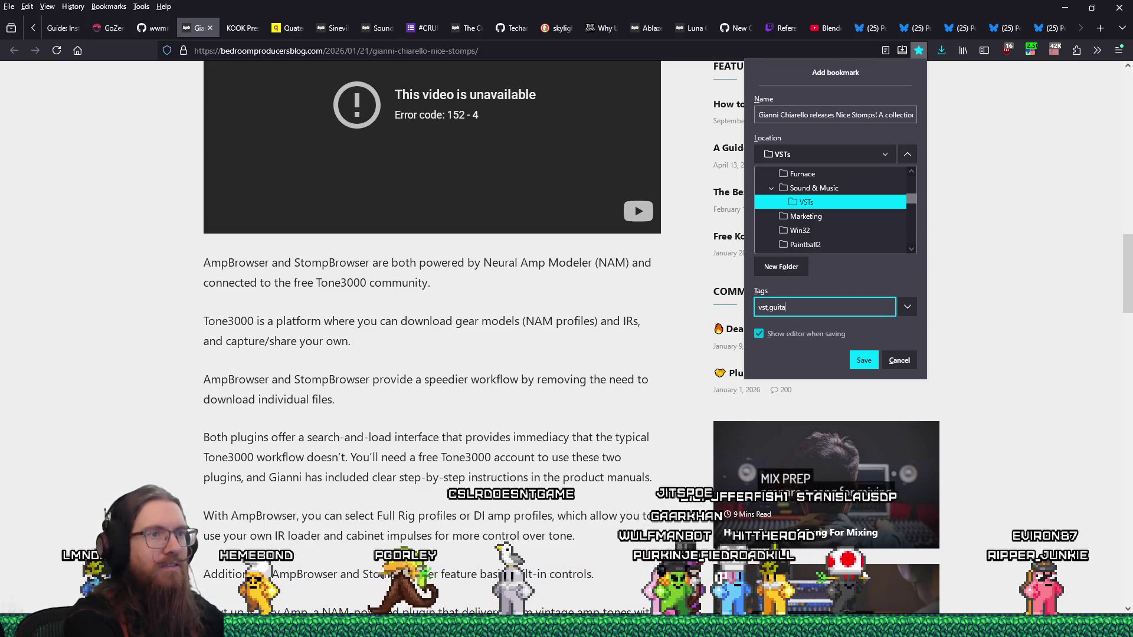
text(r,m)
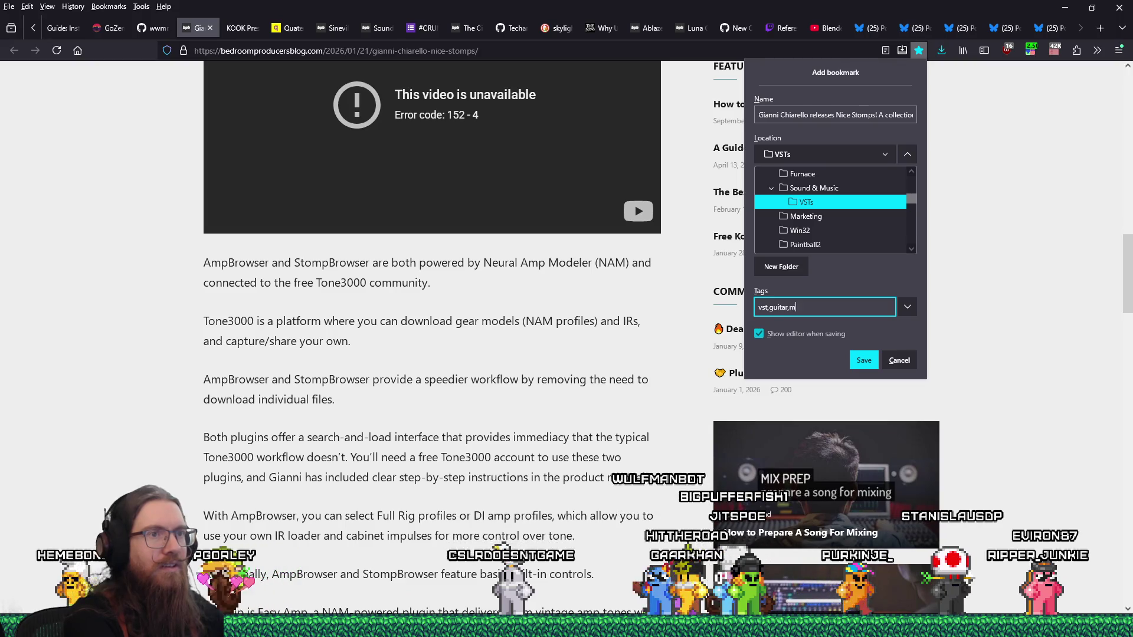
key(BackSpace)
text(amp)
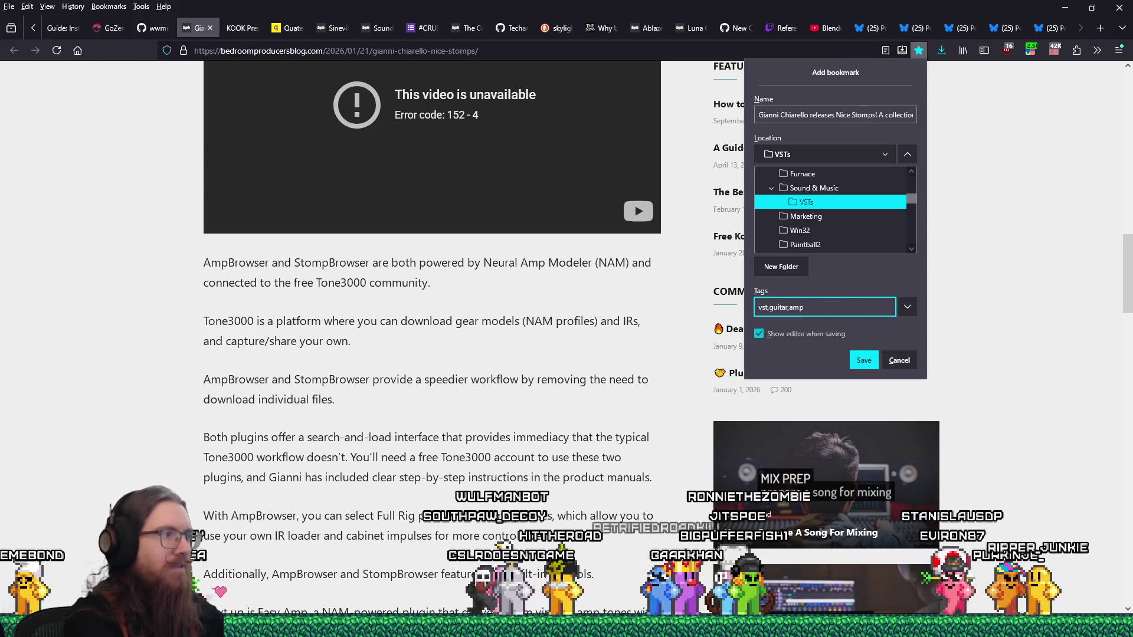
text(,)
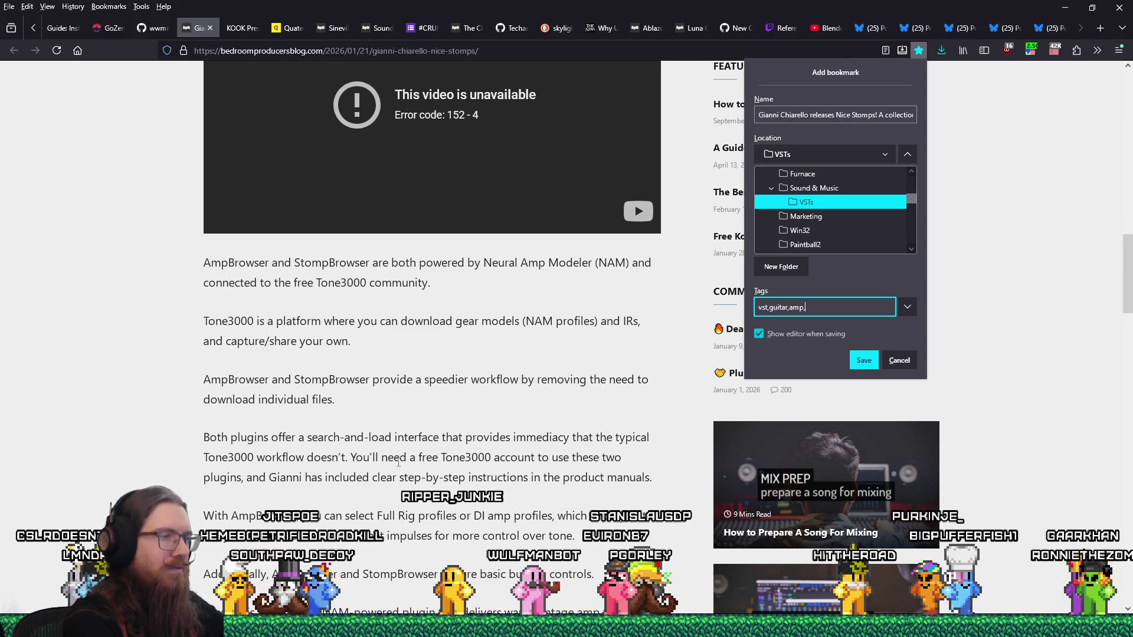
text(pedal,)
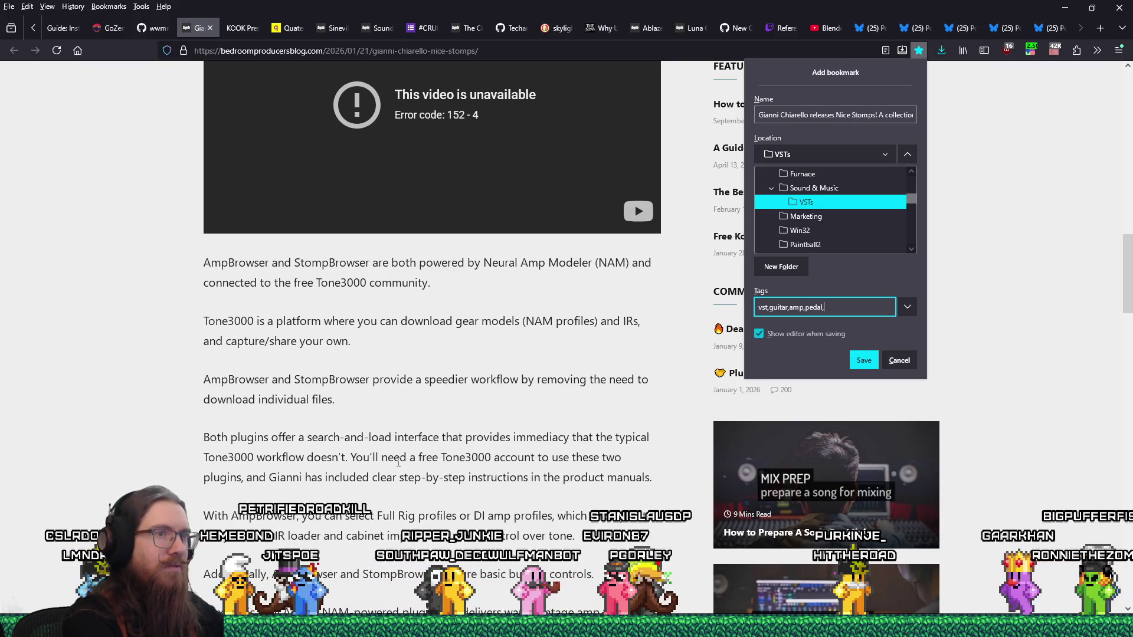
text(stomps)
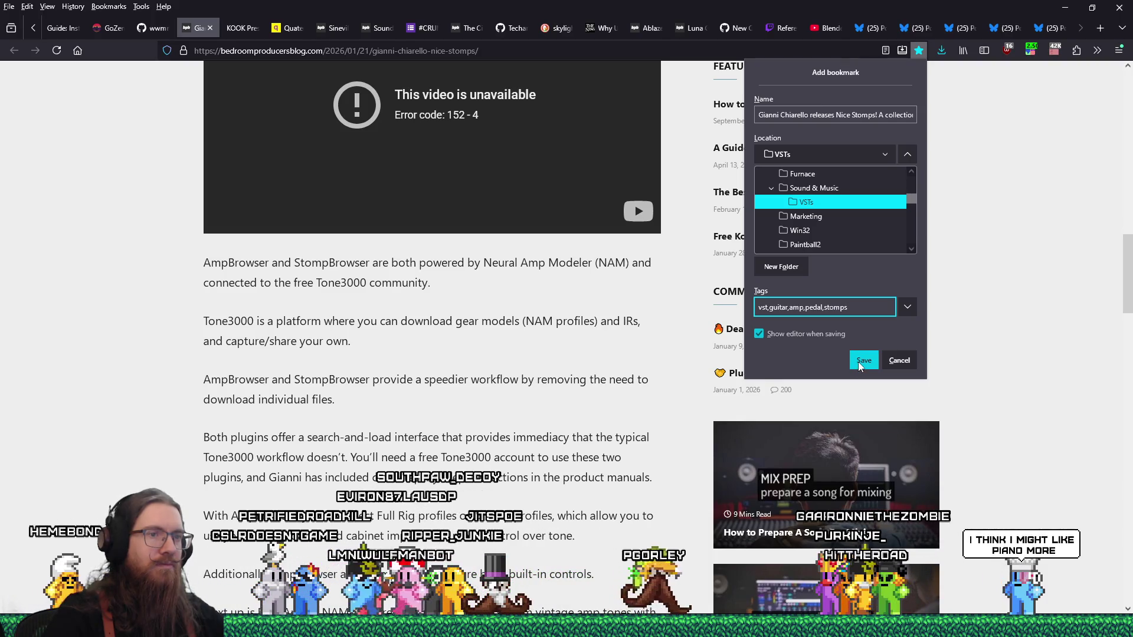
click(857, 361)
click(210, 28)
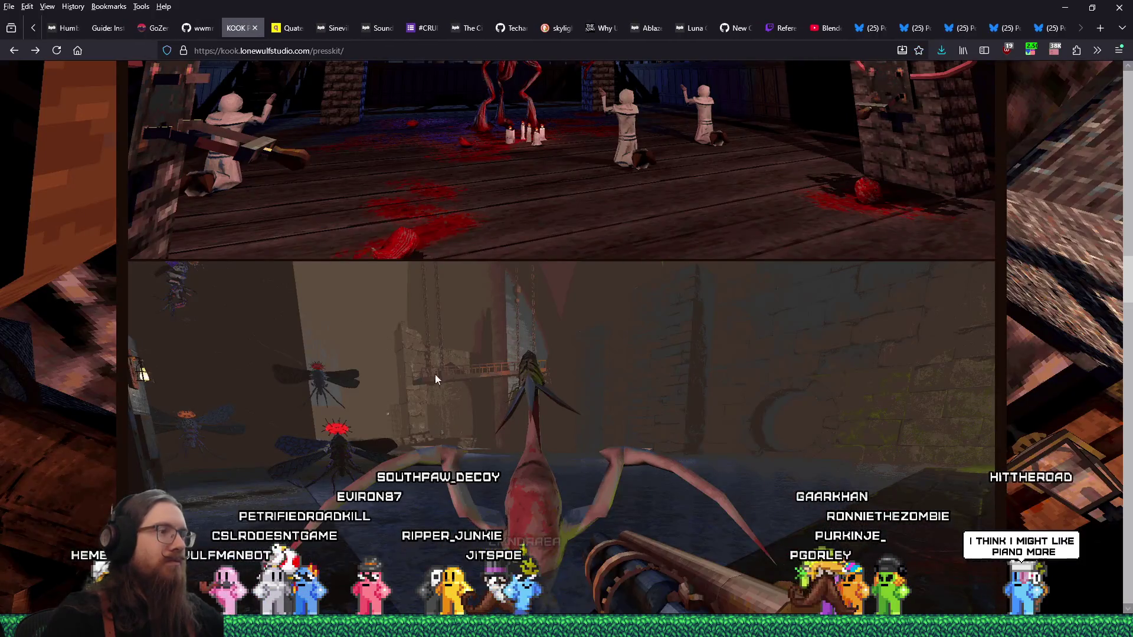
Close the KOOK presskit tab in Firefox and return to save_system.gd in the Godot editor
click(255, 28)
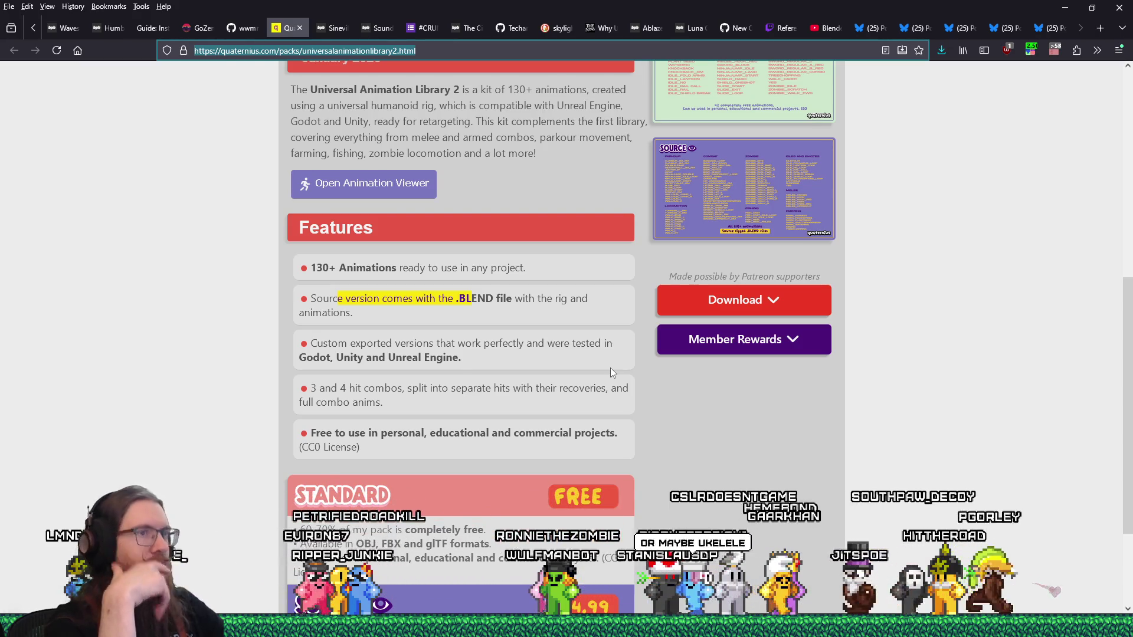
key(alt+Tab)
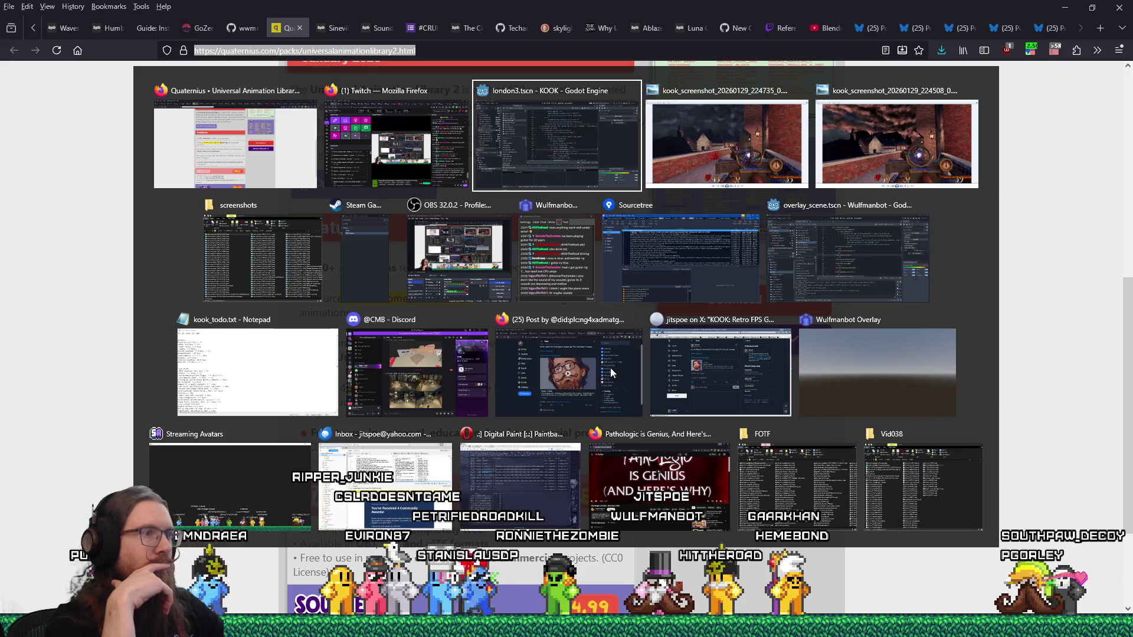
key(alt+Tab)
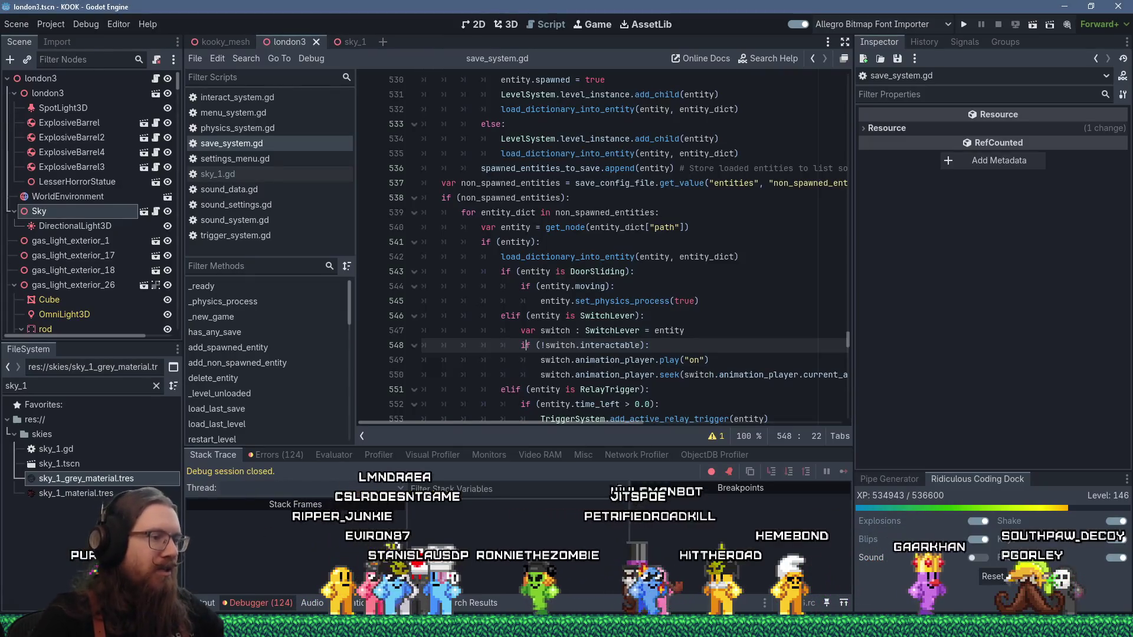
In kook_todo.txt, move the london3 window-switch task to the end and prefix it '(done):'
click(566, 627)
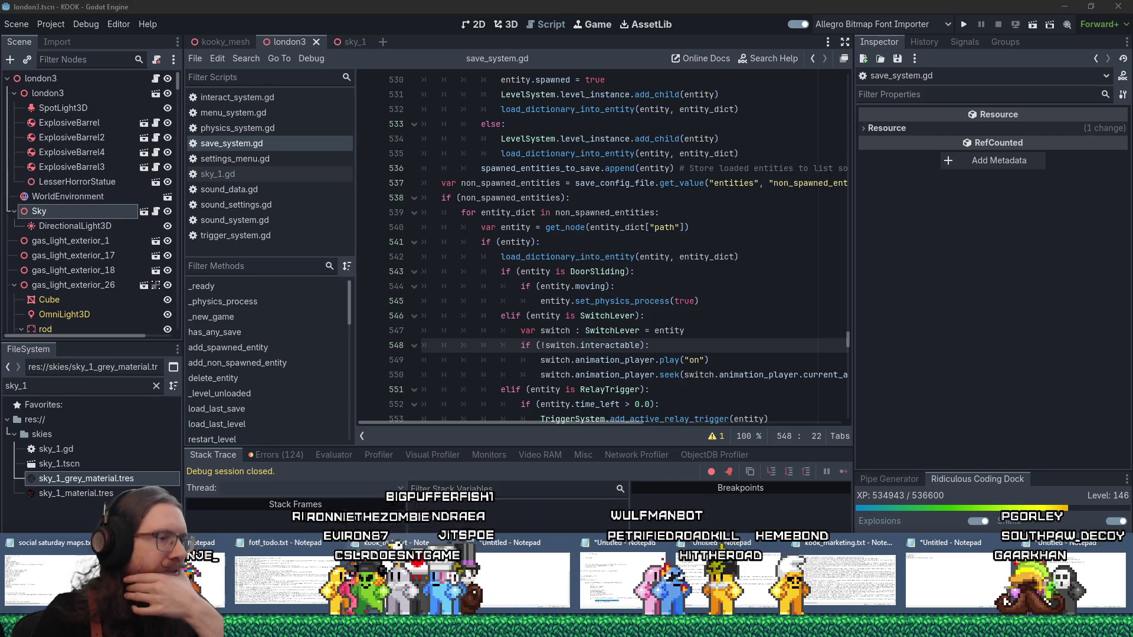
click(397, 545)
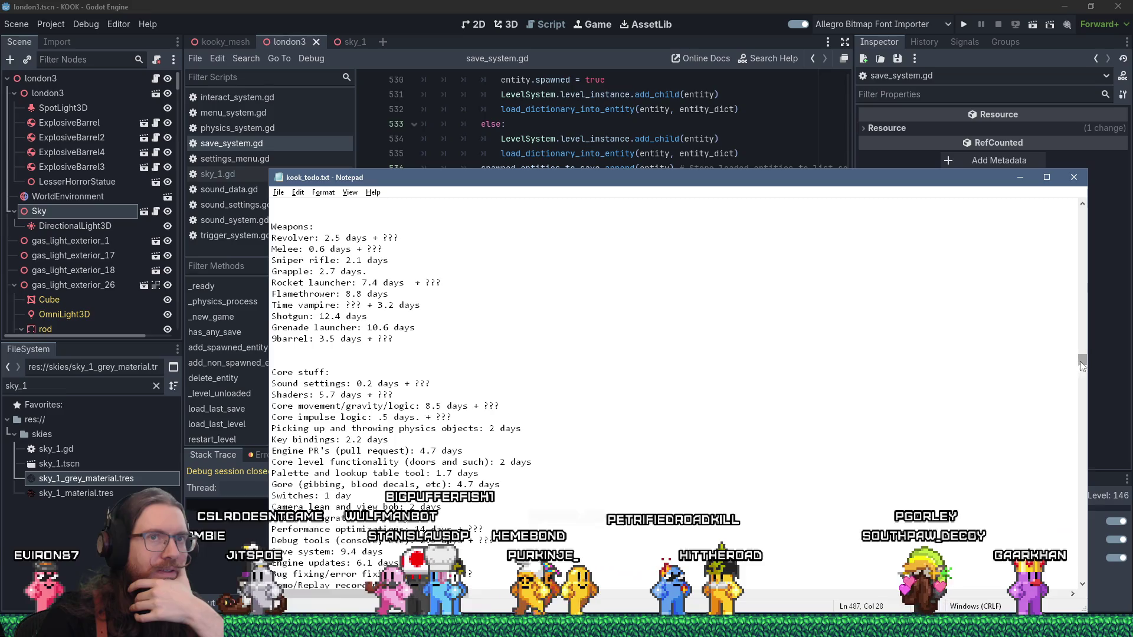
drag(1079, 361, 1080, 204)
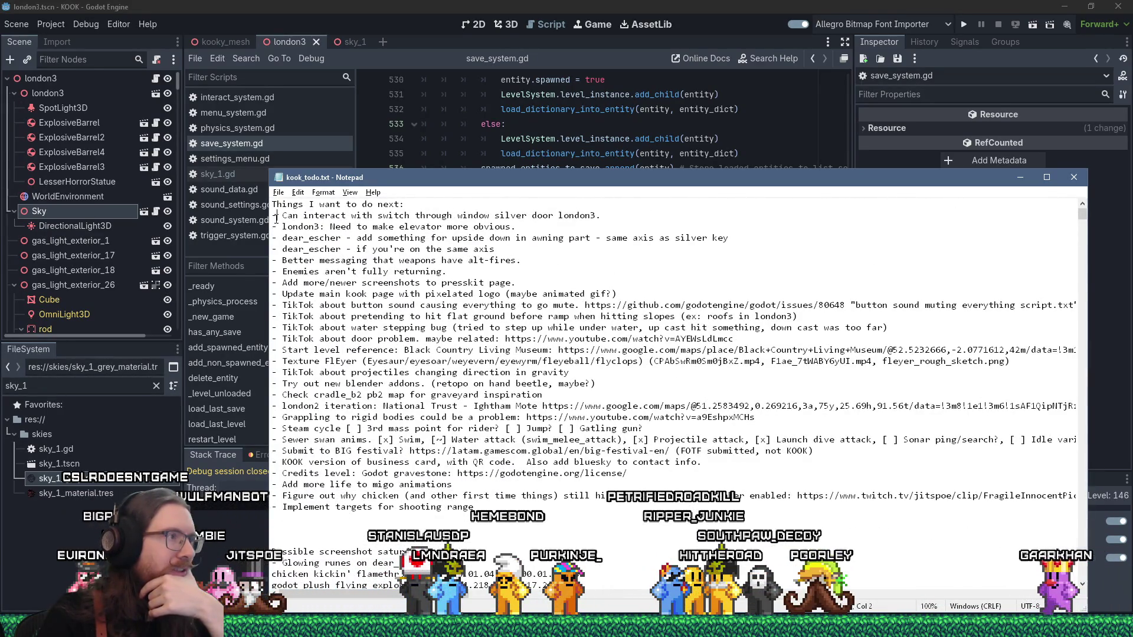
key(Home)
key(shift+Down)
key(ctrl+x)
key(ctrl+End)
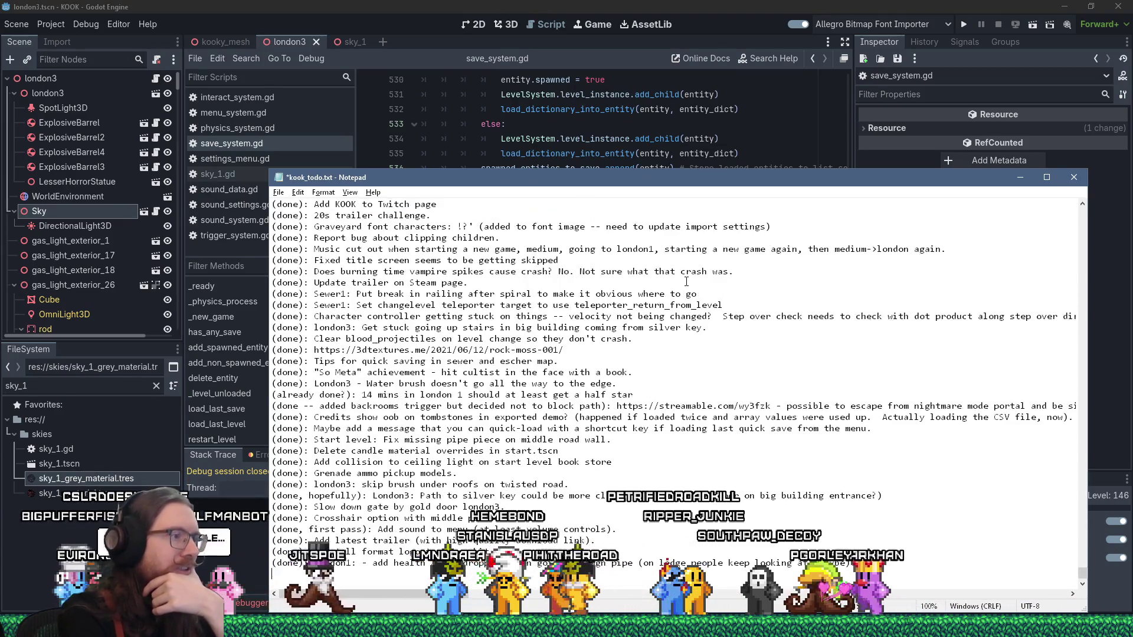
key(ctrl+v)
key(Delete)
text((done):)
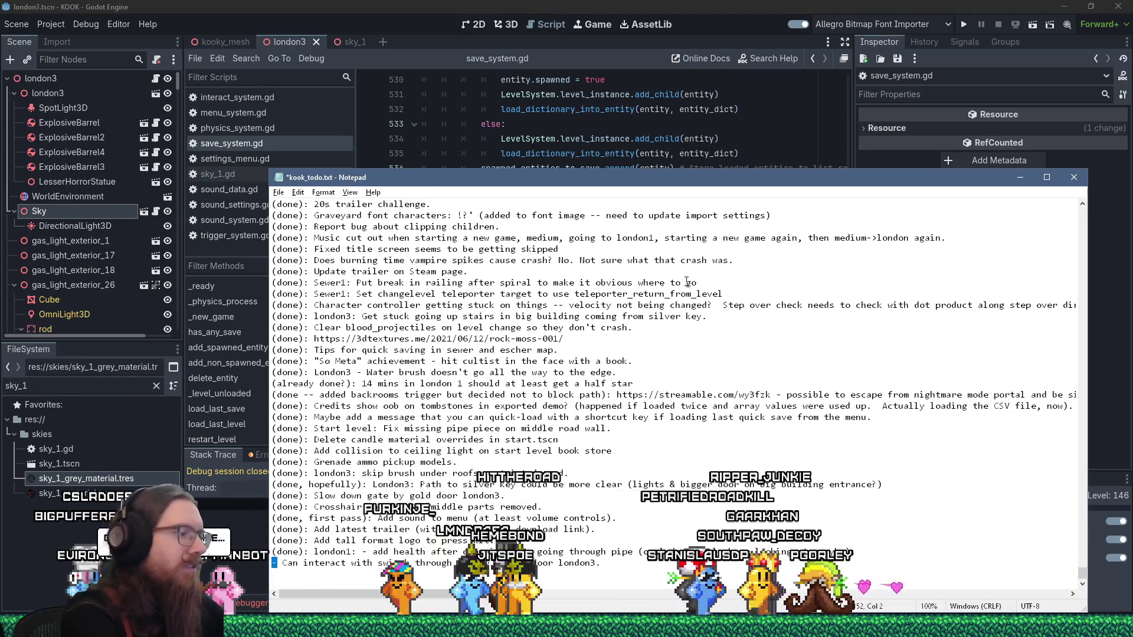
Move the kook page update line to the bottom of the list and save the file
key(ctrl+Home)
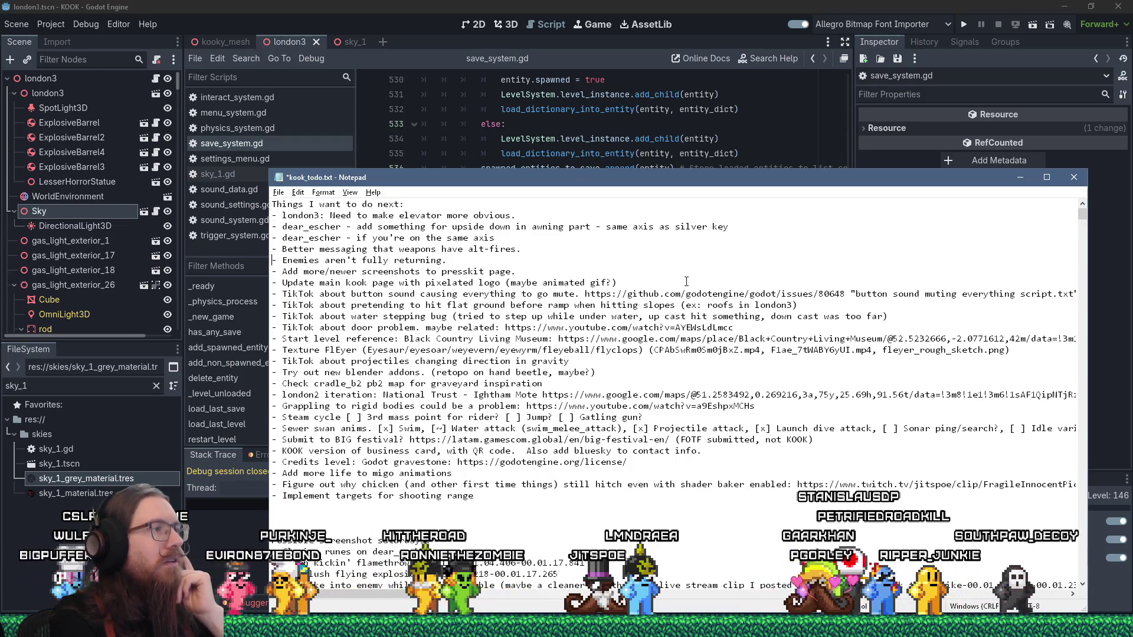
key(shift+Down)
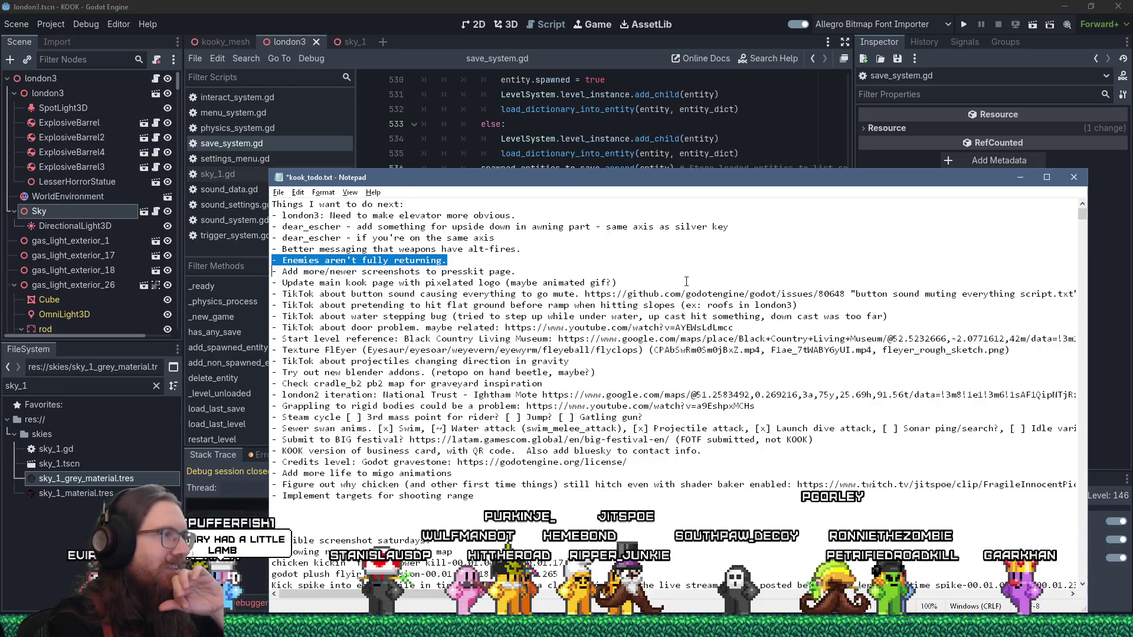
key(Right)
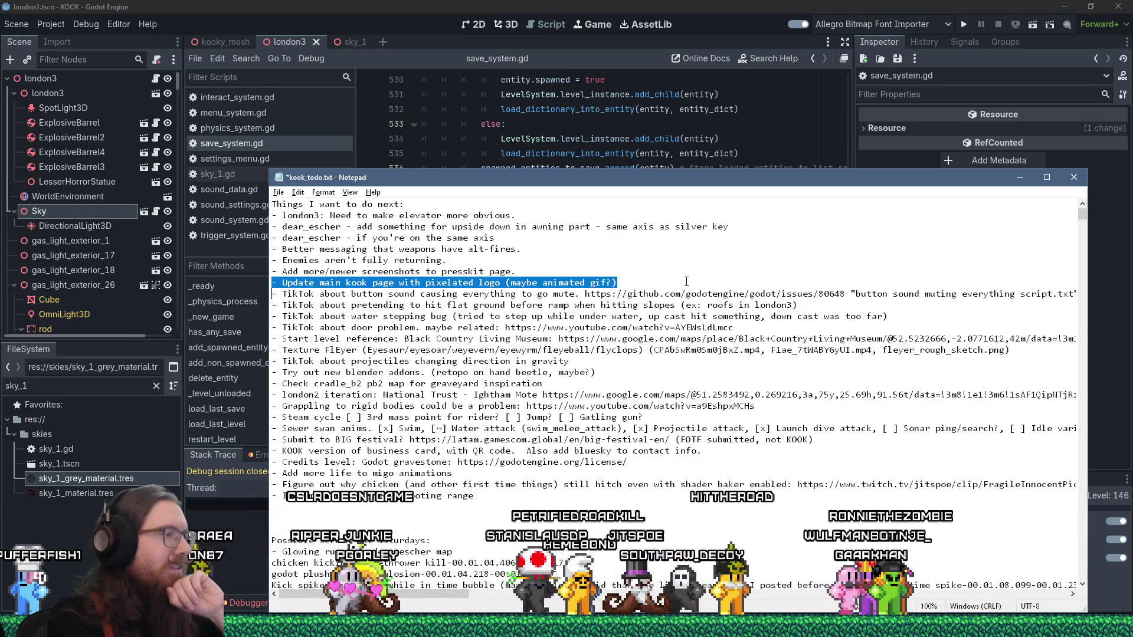
key(ctrl+x)
key(ctrl+End)
key(ctrl+v)
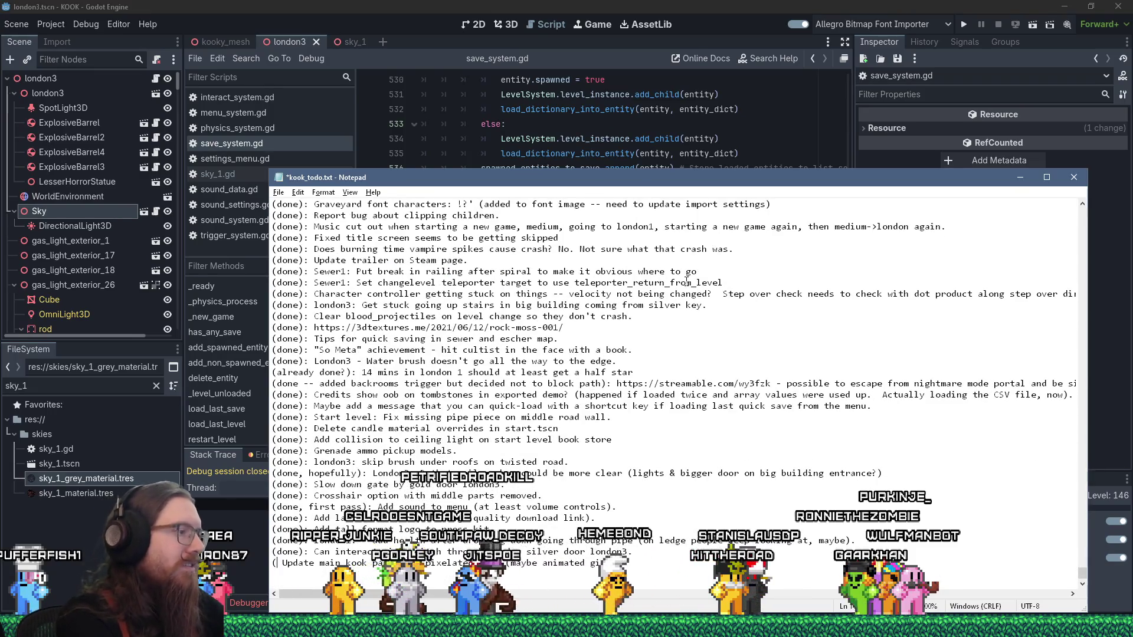
key(ctrl+Home)
key(ctrl+s)
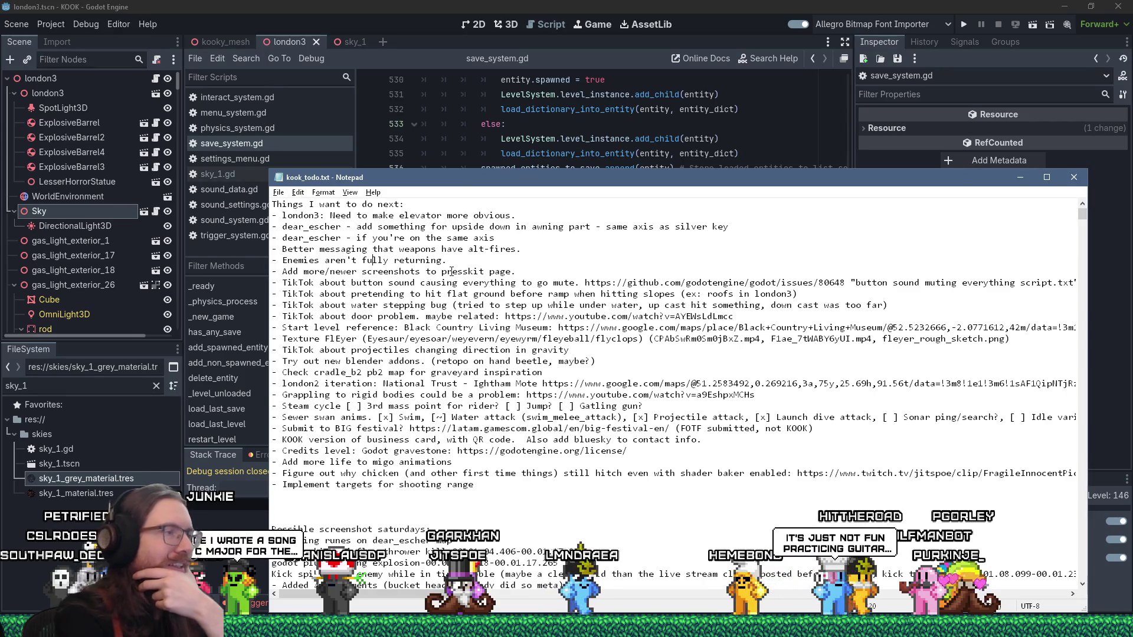
Put 'Enemies aren't fully returning.' as the first task, then return to Godot
key(Home)
key(Return)
key(shift+Down)
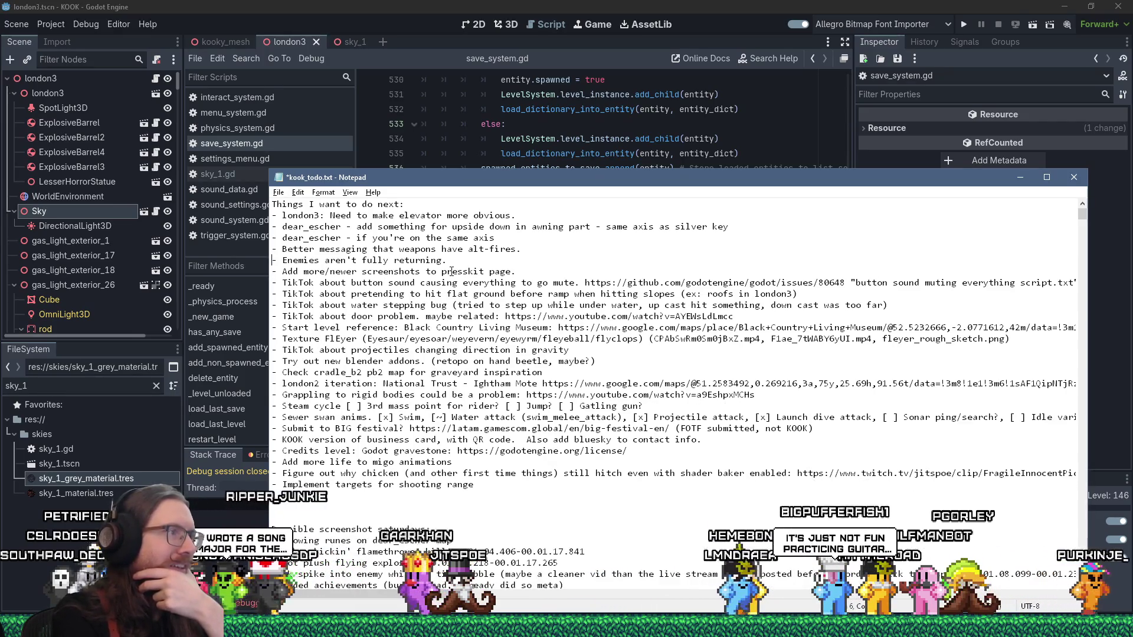
key(ctrl+x)
key(BackSpace)
key(ctrl+Home)
key(Down)
key(ctrl+v)
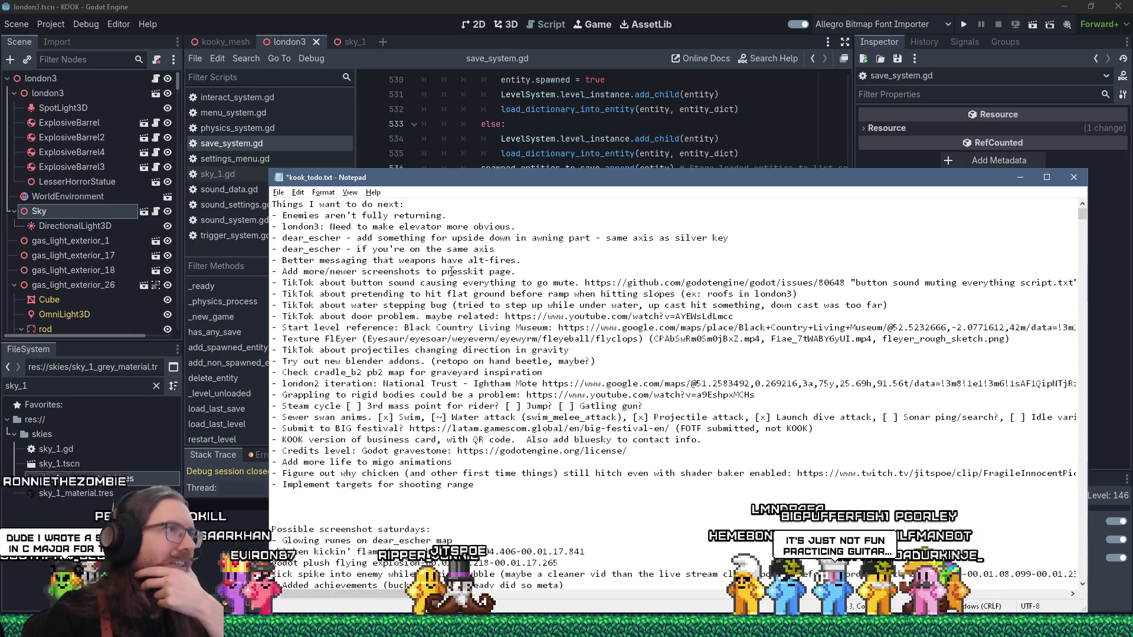
key(alt+Tab)
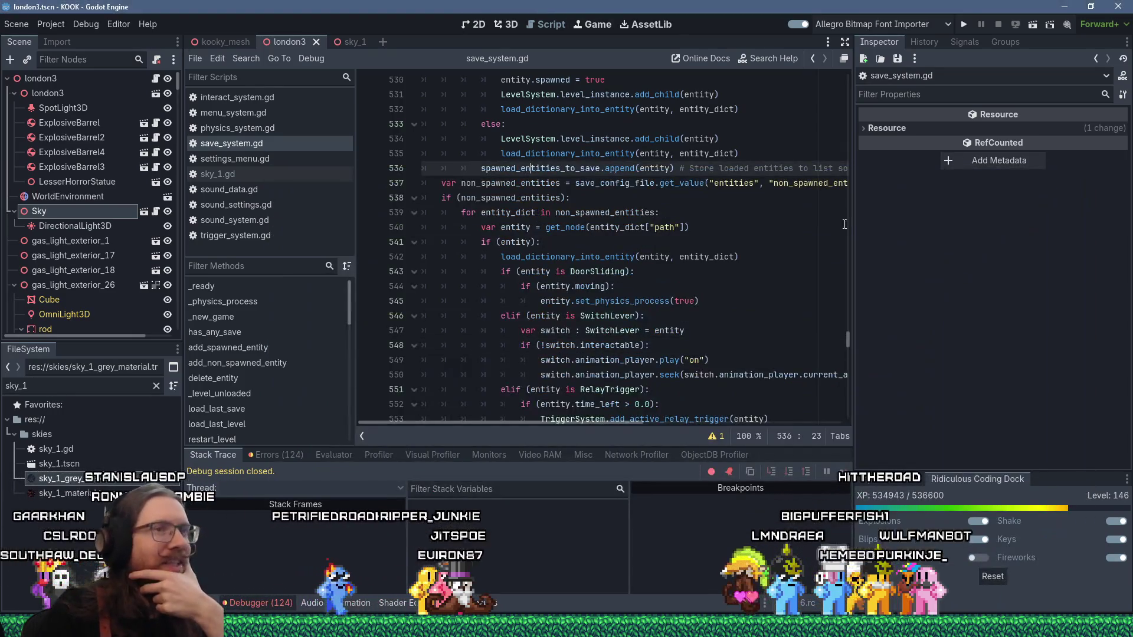
Widen the script editor, open npc_system.gd via the FileSystem filter, and close all other scripts
drag(855, 228, 938, 232)
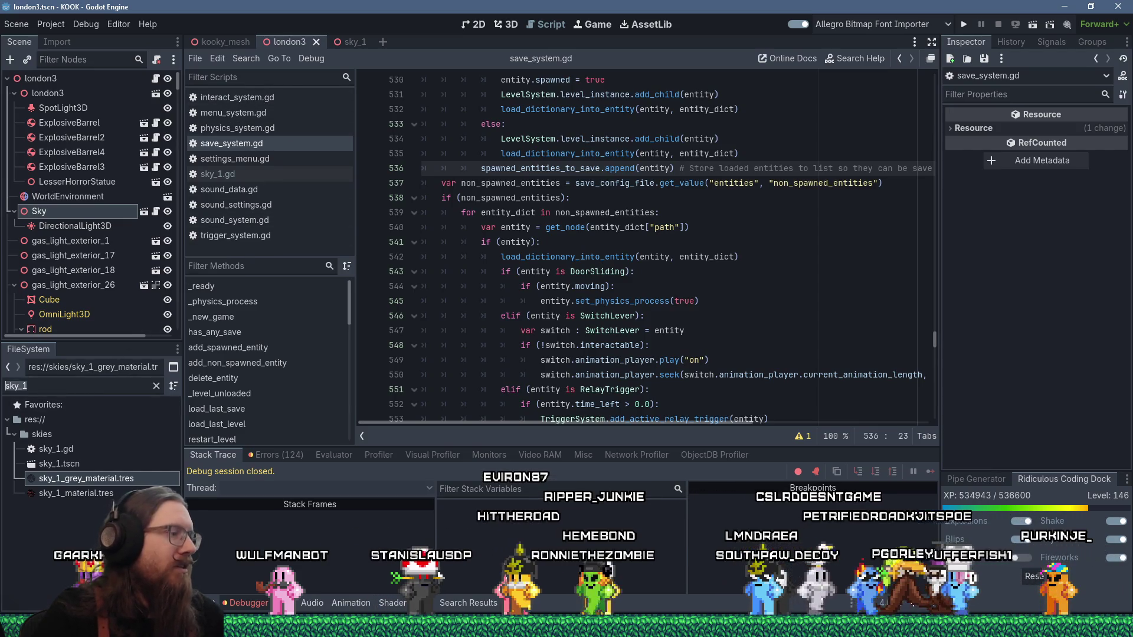
double_click(84, 392)
text(npc)
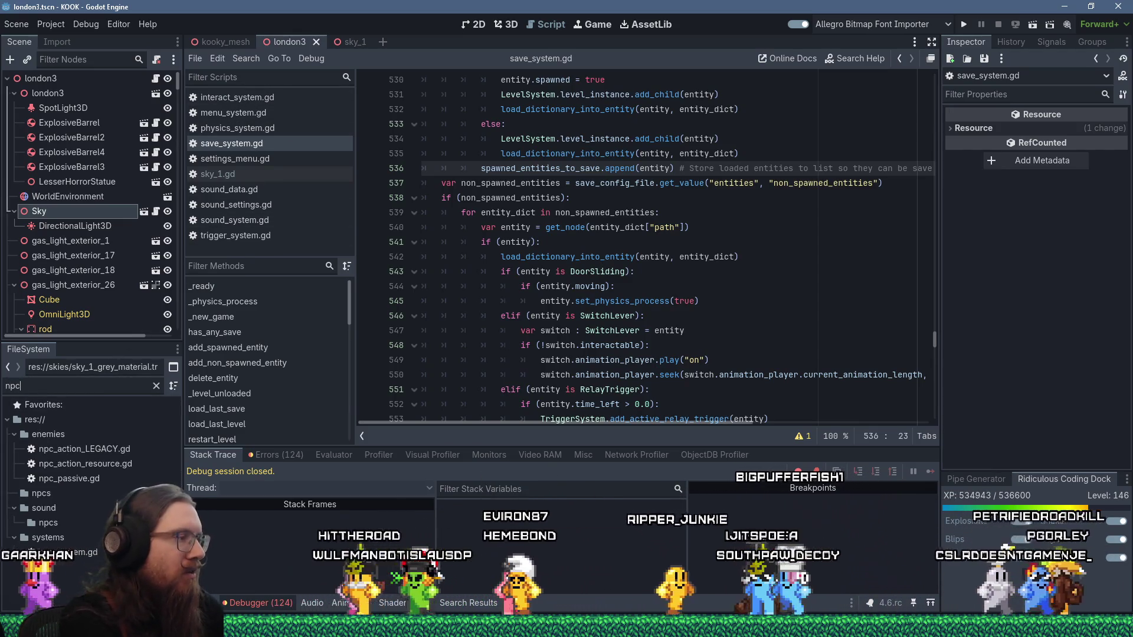
text(_system)
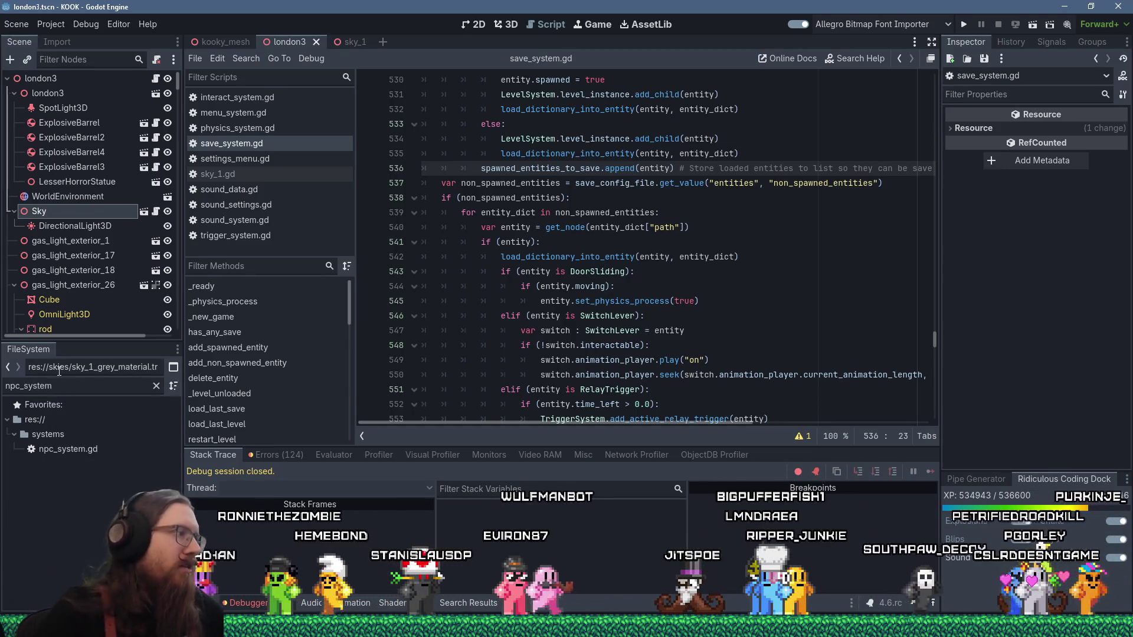
click(69, 450)
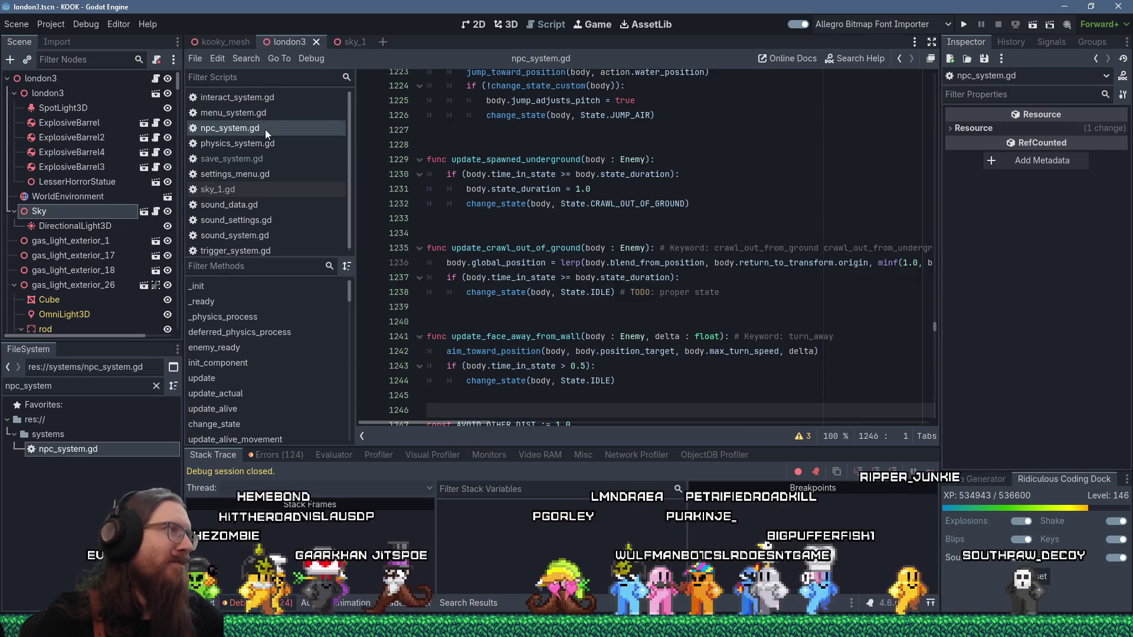
right_click(264, 129)
click(597, 183)
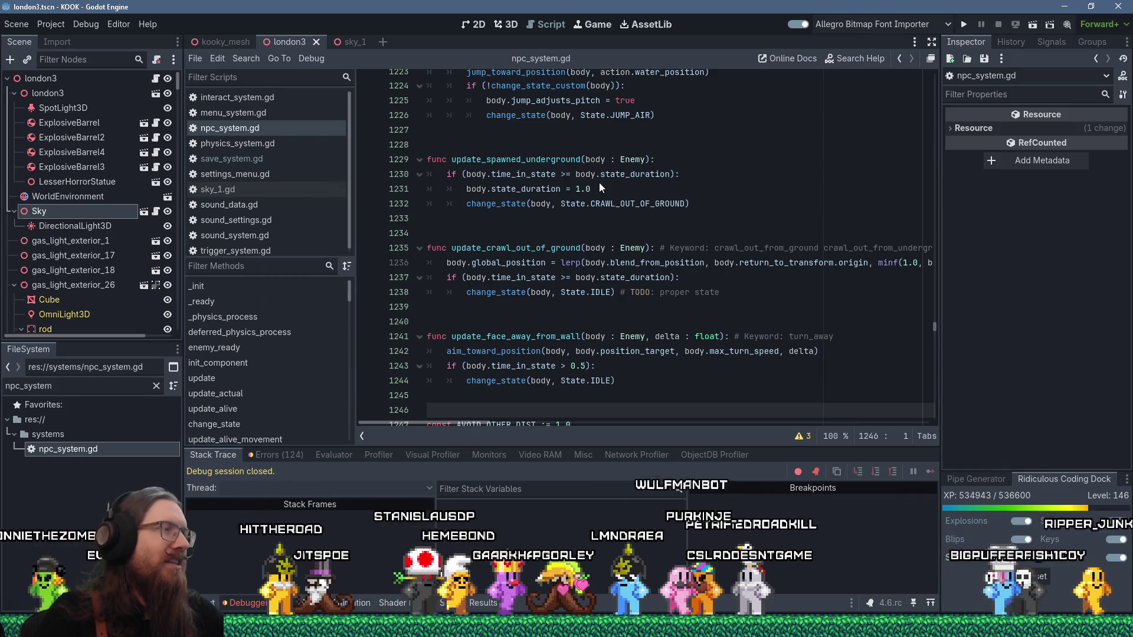
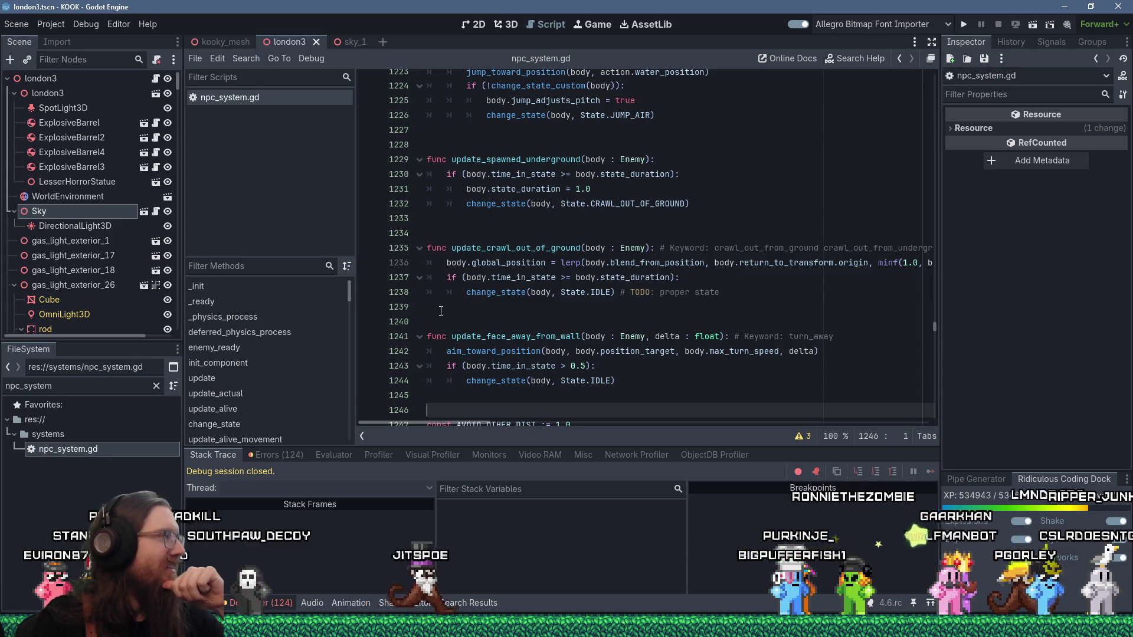
Browse npc_system.gd around update_dive_action and the ray_result line
scroll(776, 334, down, 3)
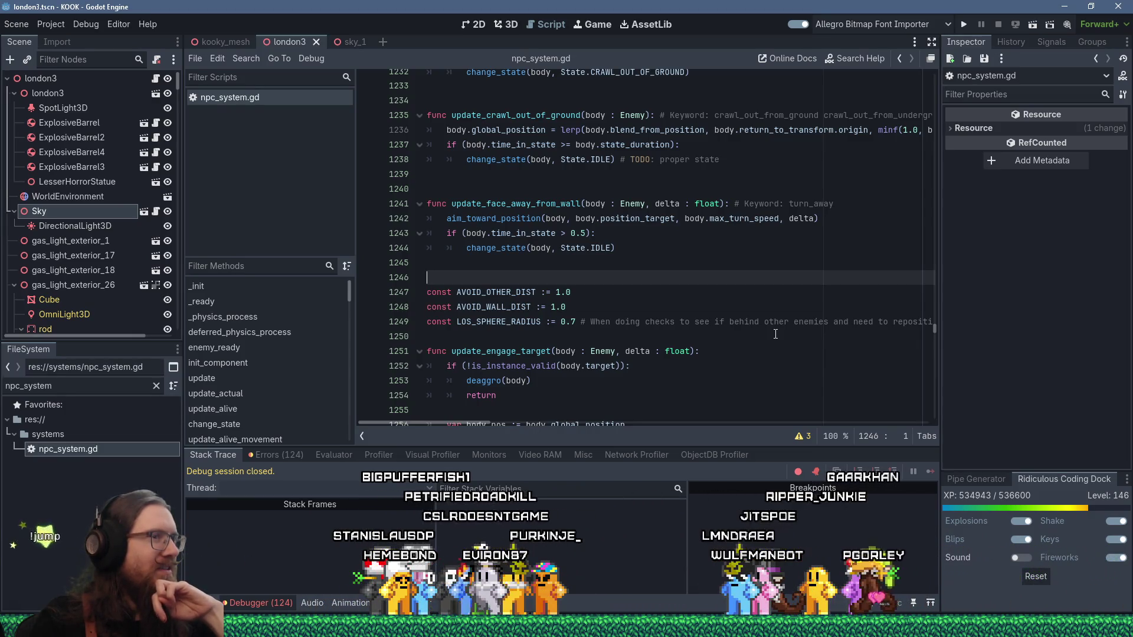
scroll(776, 334, up, 1)
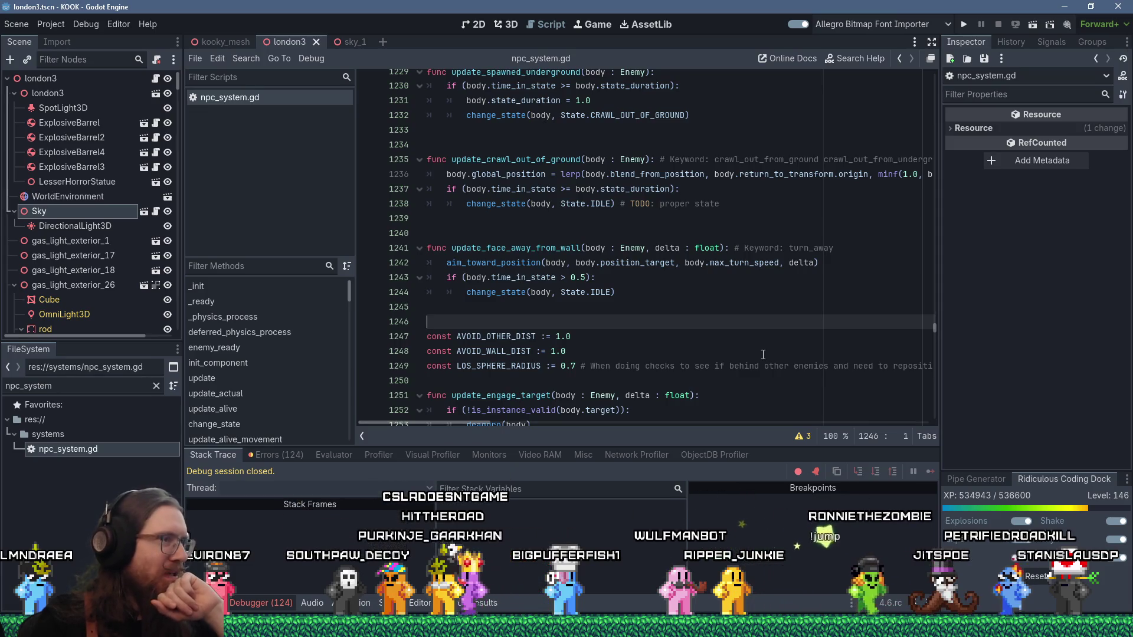
scroll(763, 354, up, 3)
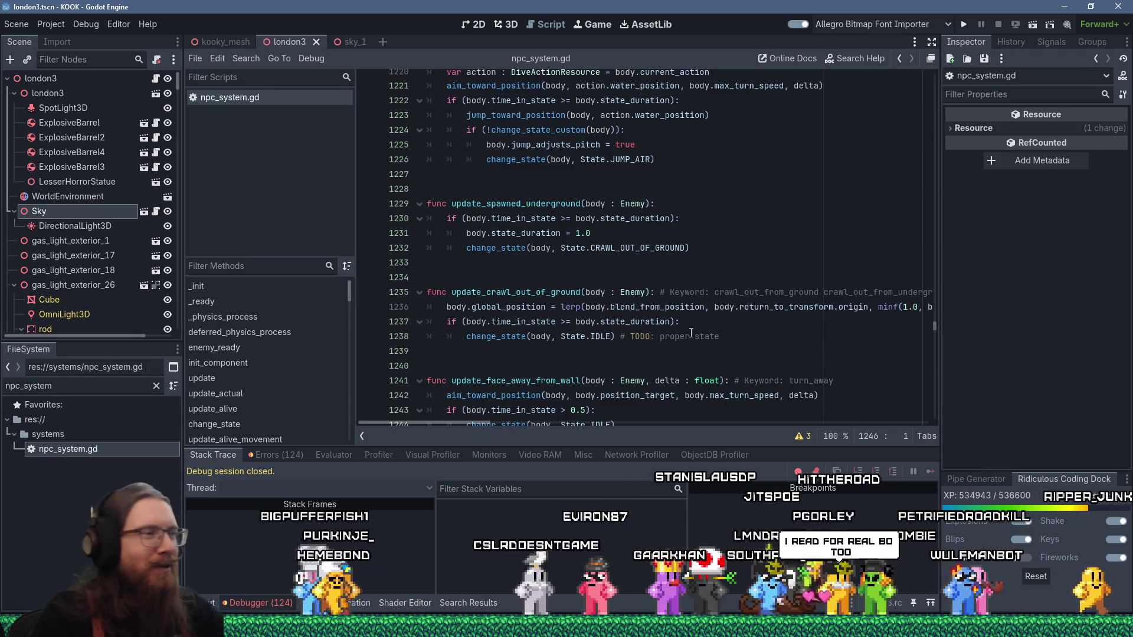
scroll(658, 279, up, 5)
click(849, 231)
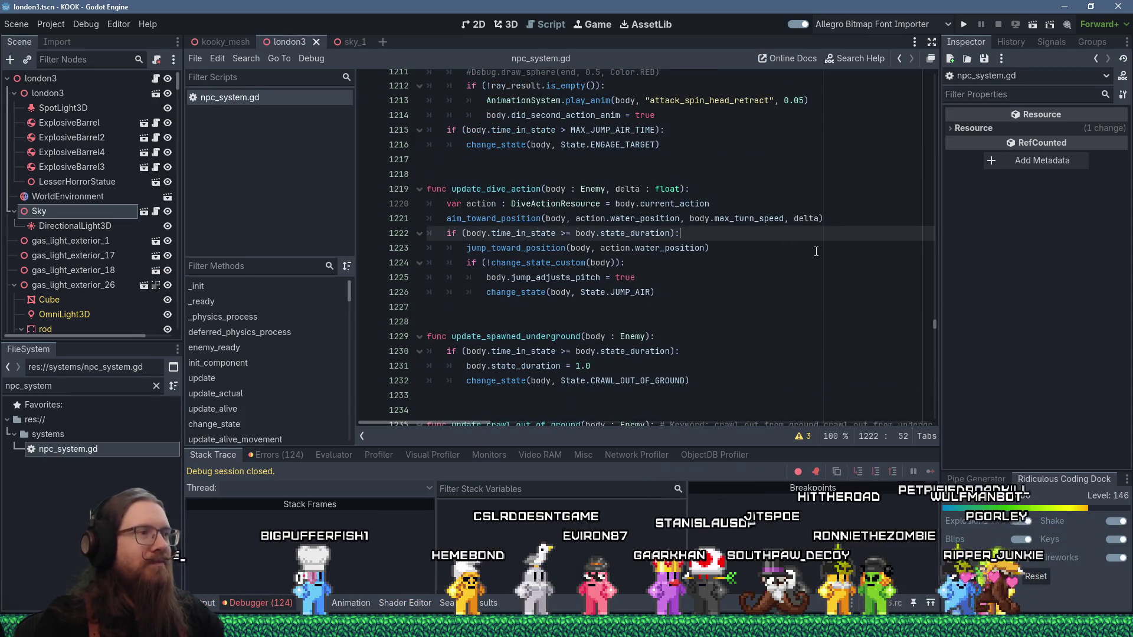
scroll(849, 271, up, 2)
scroll(849, 271, up, 4)
click(850, 269)
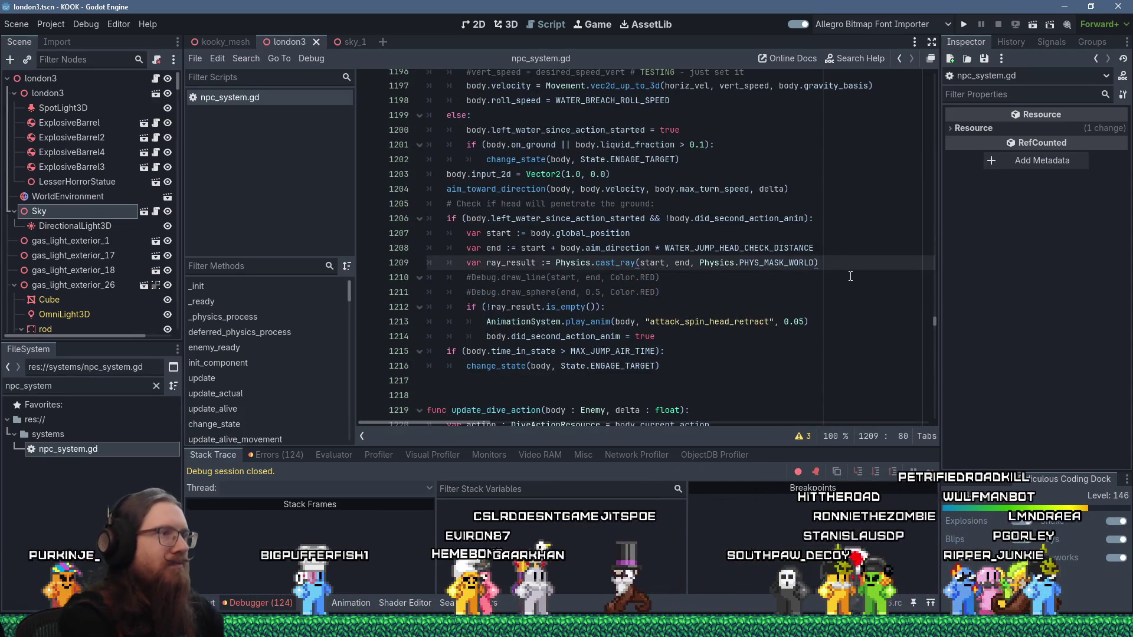
Search the script for 'return', then 'return_', landing in update_return_to_start_pos
key(ctrl+f)
text(return)
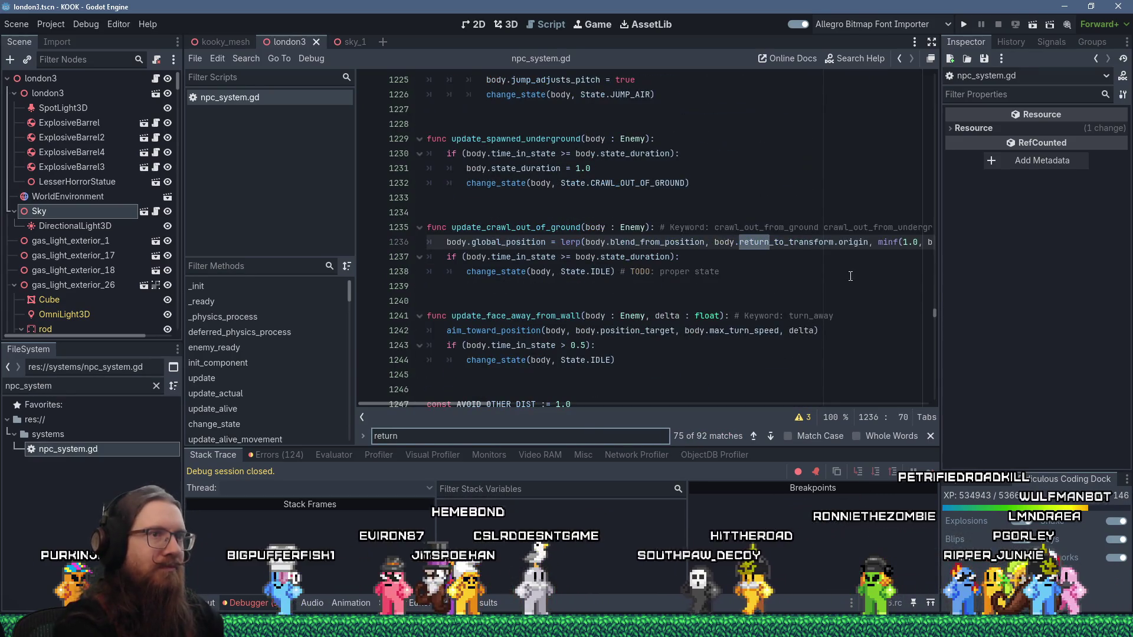
key(Return)
key(Return)
key(Return)
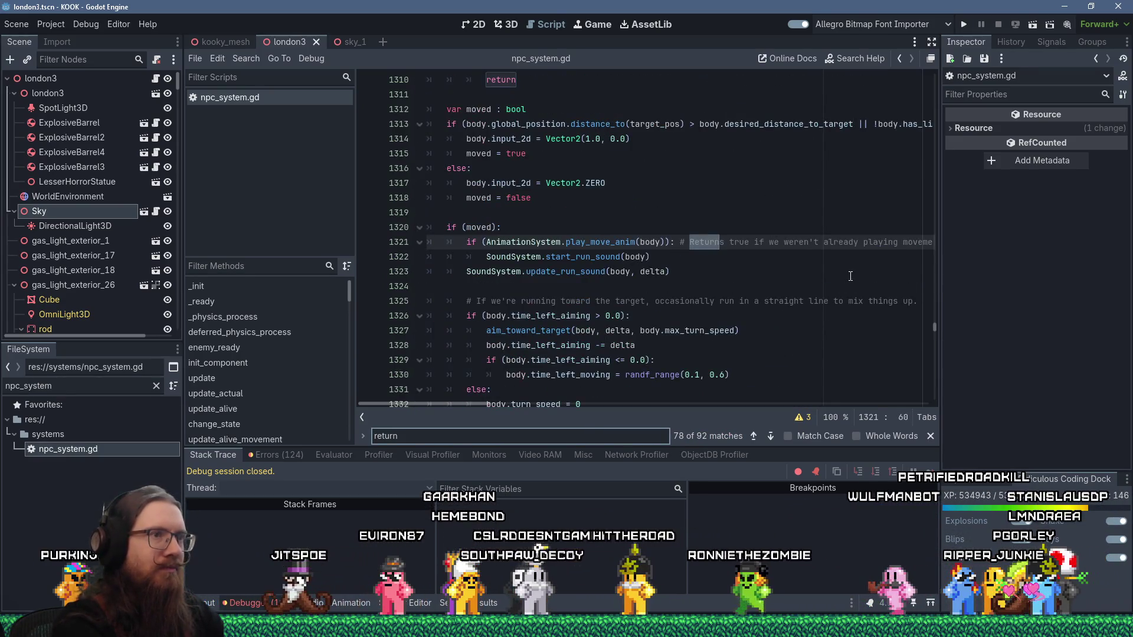
text(_)
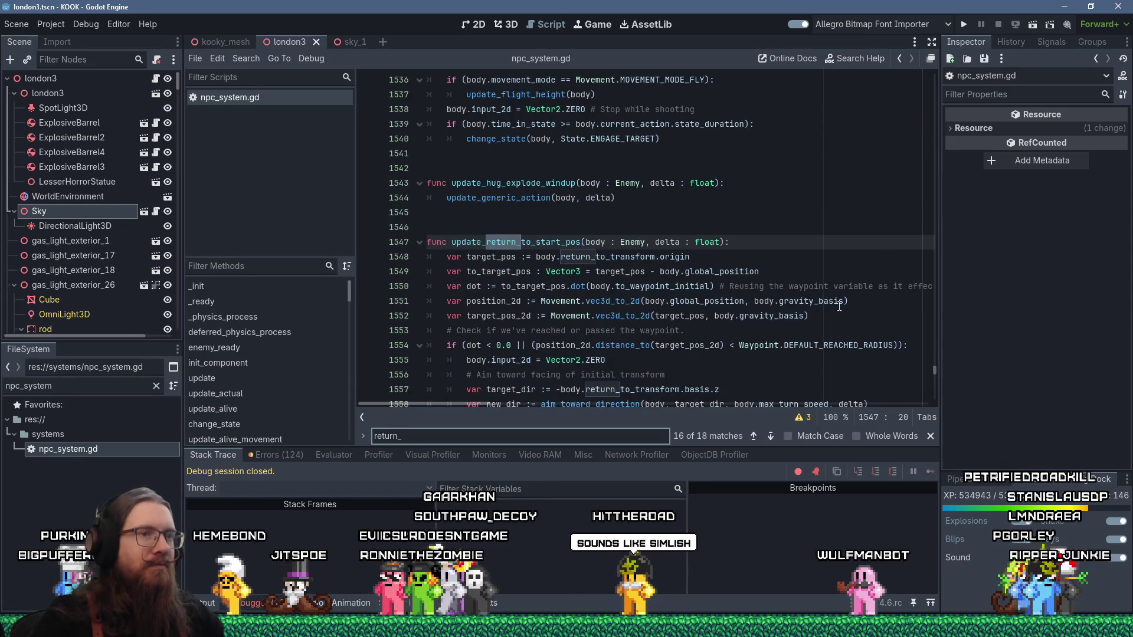
click(830, 345)
Jump to DEFAULT_REACHED_RADIUS in waypoint.gd and change its value from 1.0 to 0.5
ctrl+click(830, 345)
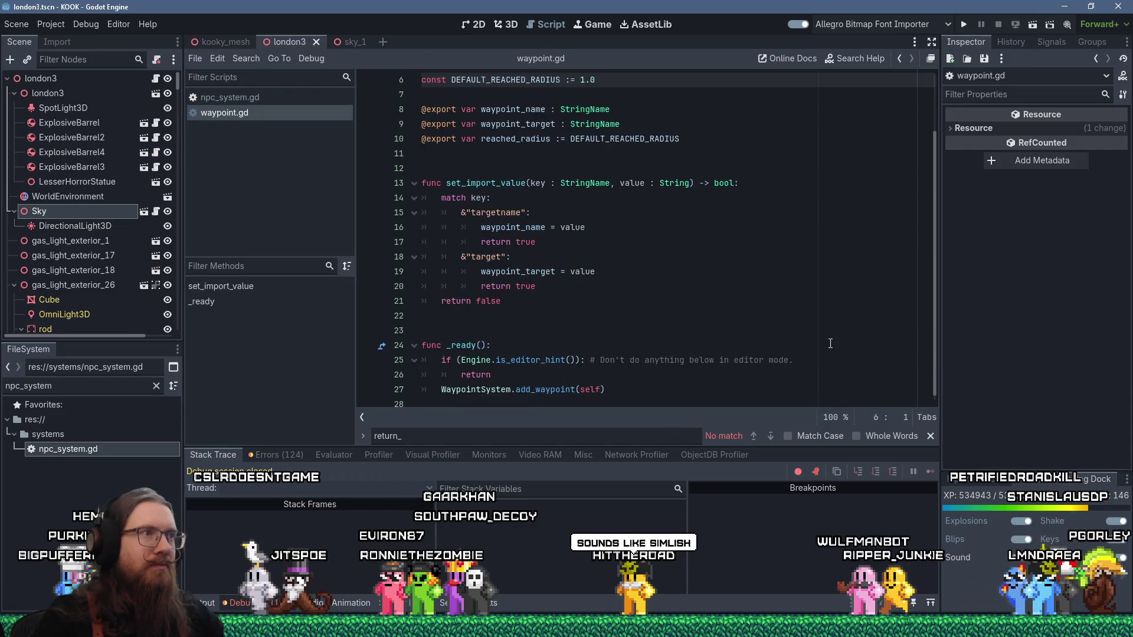
scroll(828, 342, up, 2)
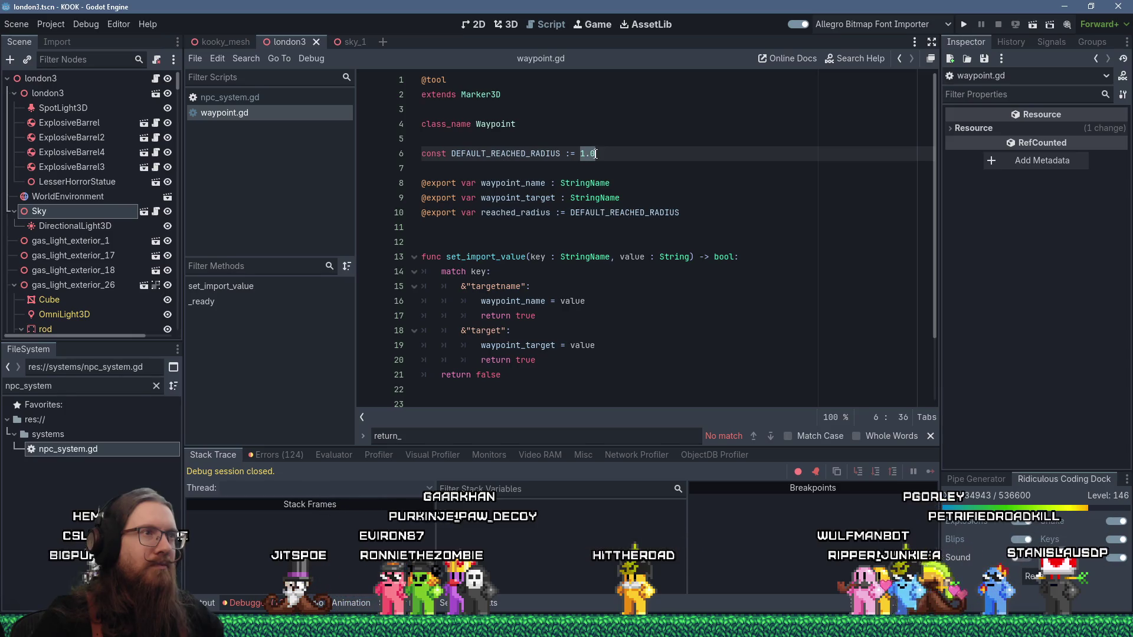
text(0.5)
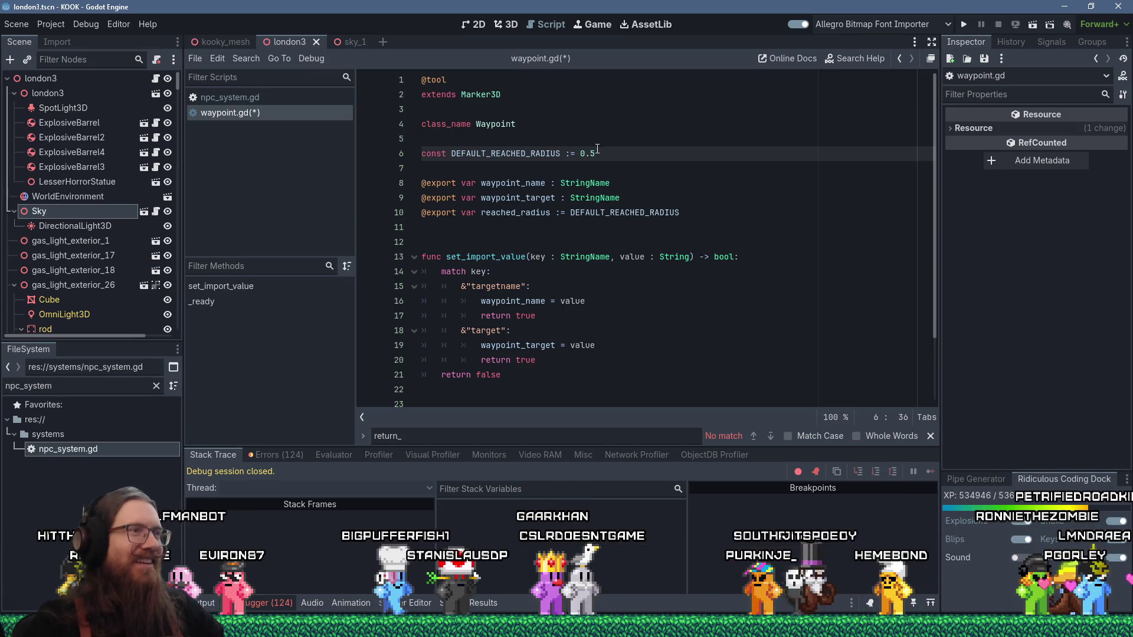
Save waypoint.gd with the 0.5 reached radius, then search the QuakeNet chat log
scroll(597, 149, down, 2)
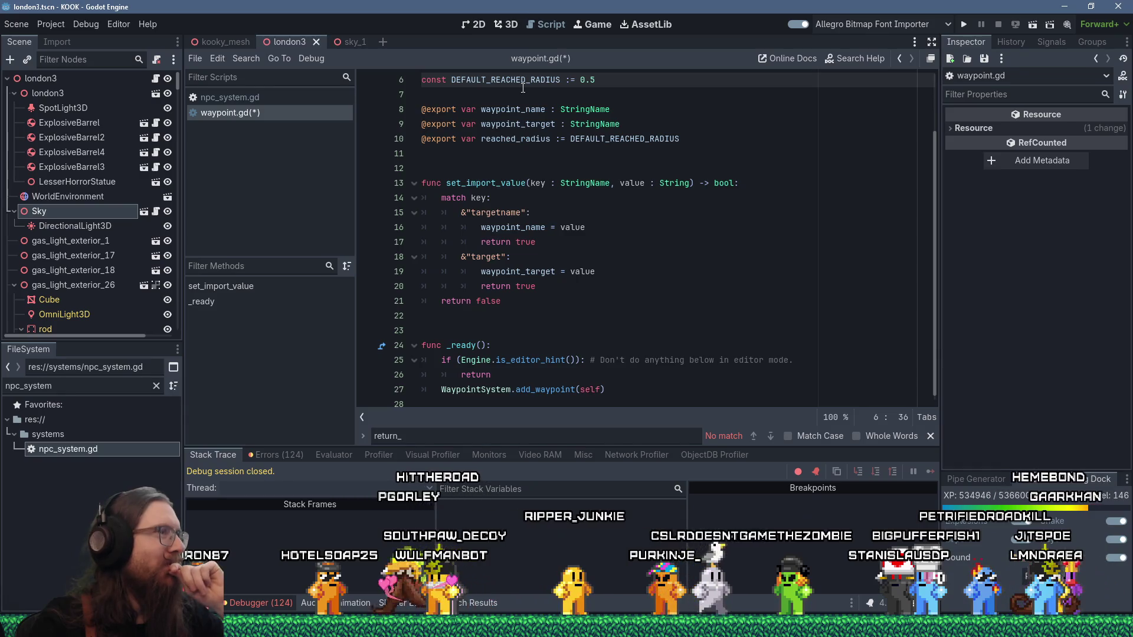
click(513, 99)
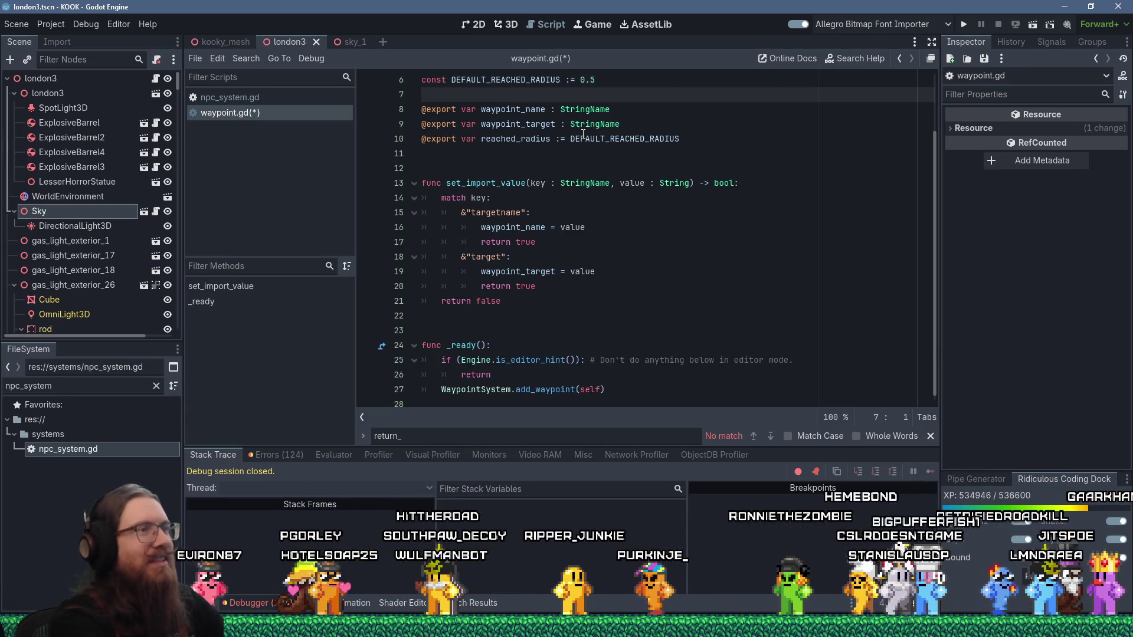
key(ctrl+s)
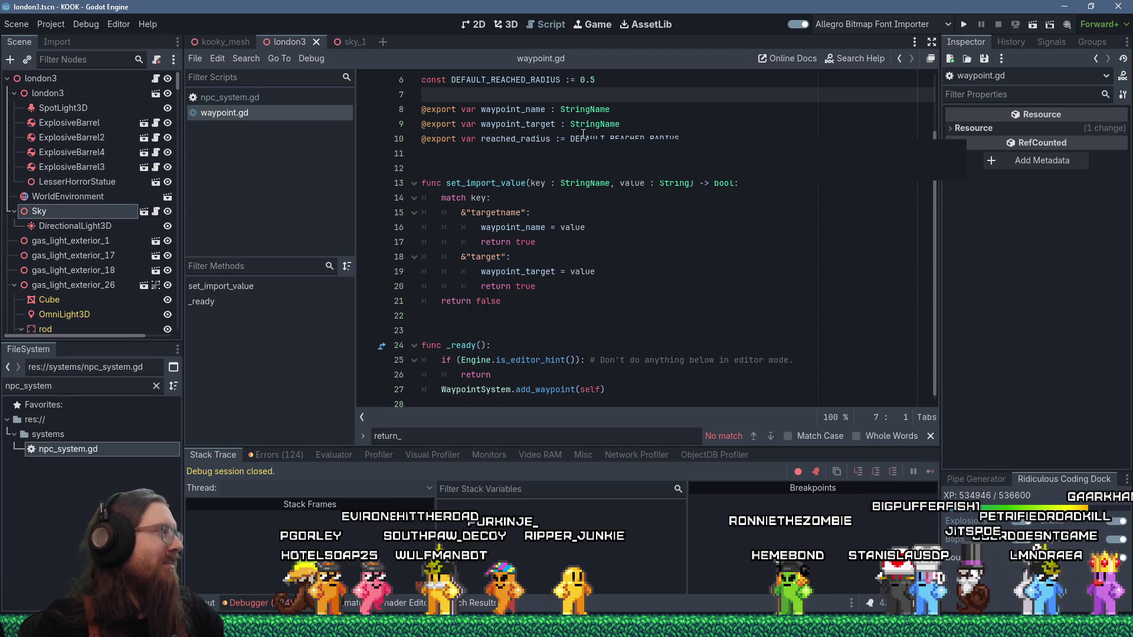
click(475, 155)
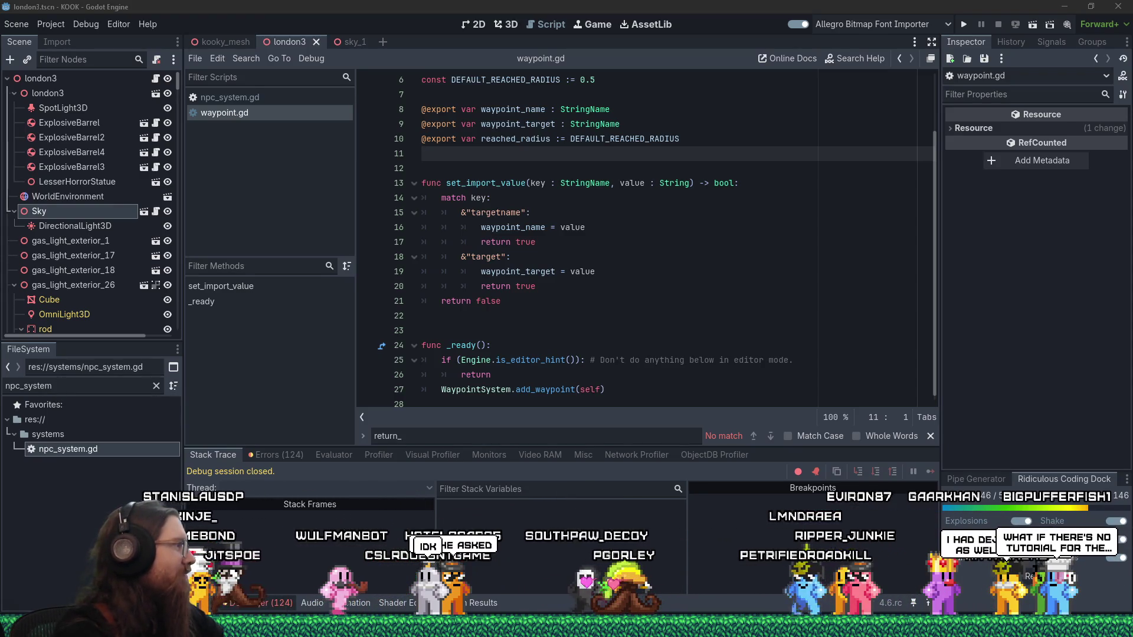
key(ctrl+f)
key(Escape)
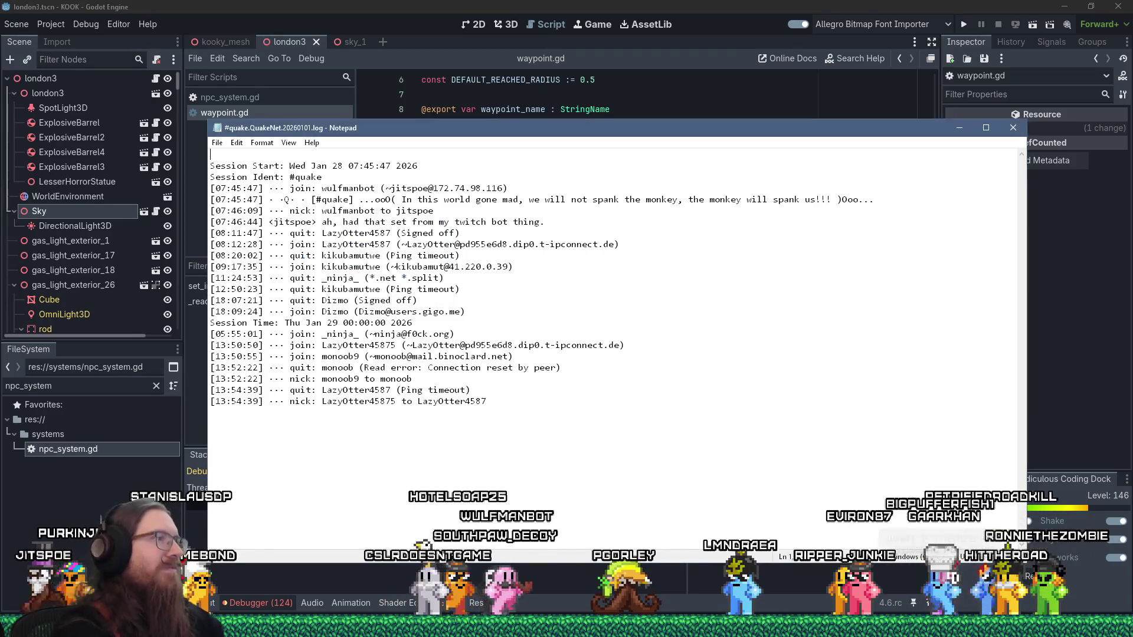
click(1012, 128)
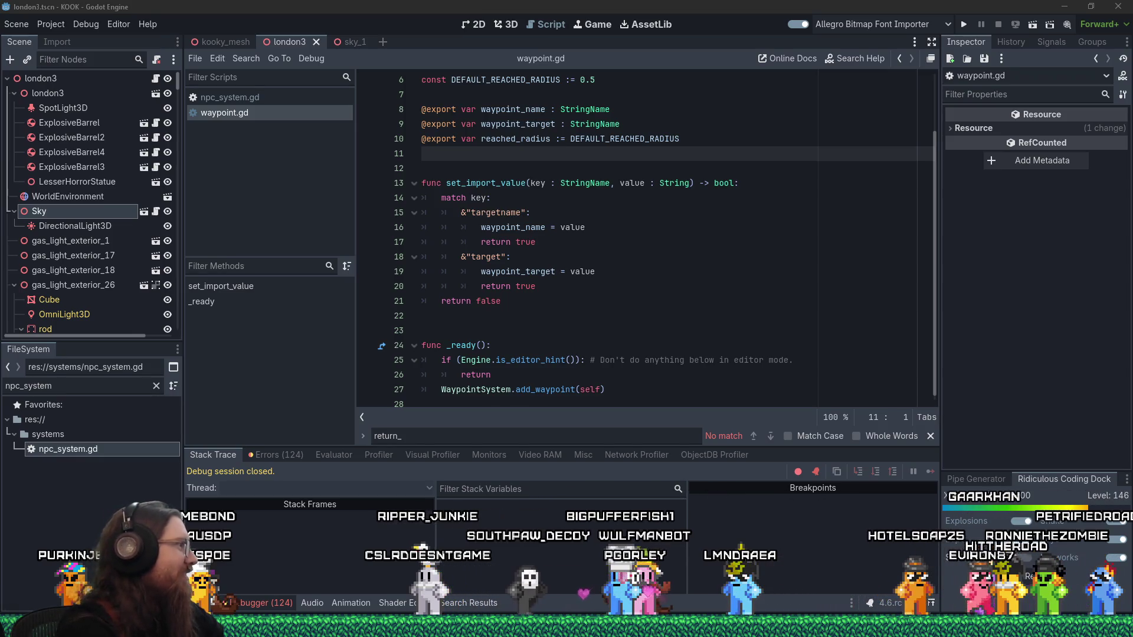
key(ctrl+f)
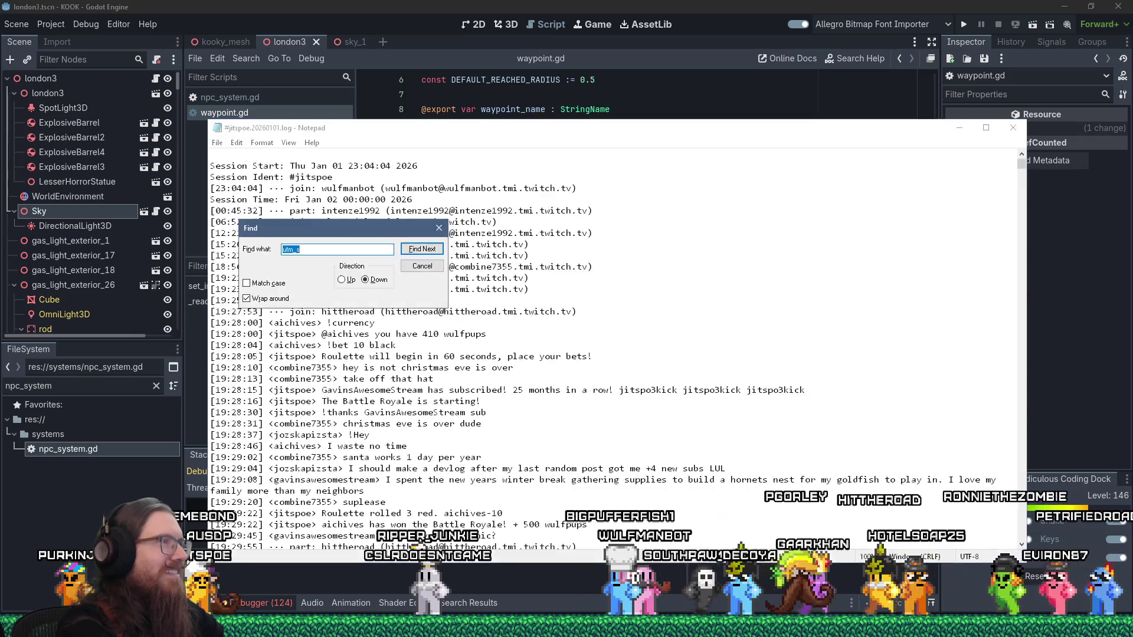
text(hp laptop)
key(Return)
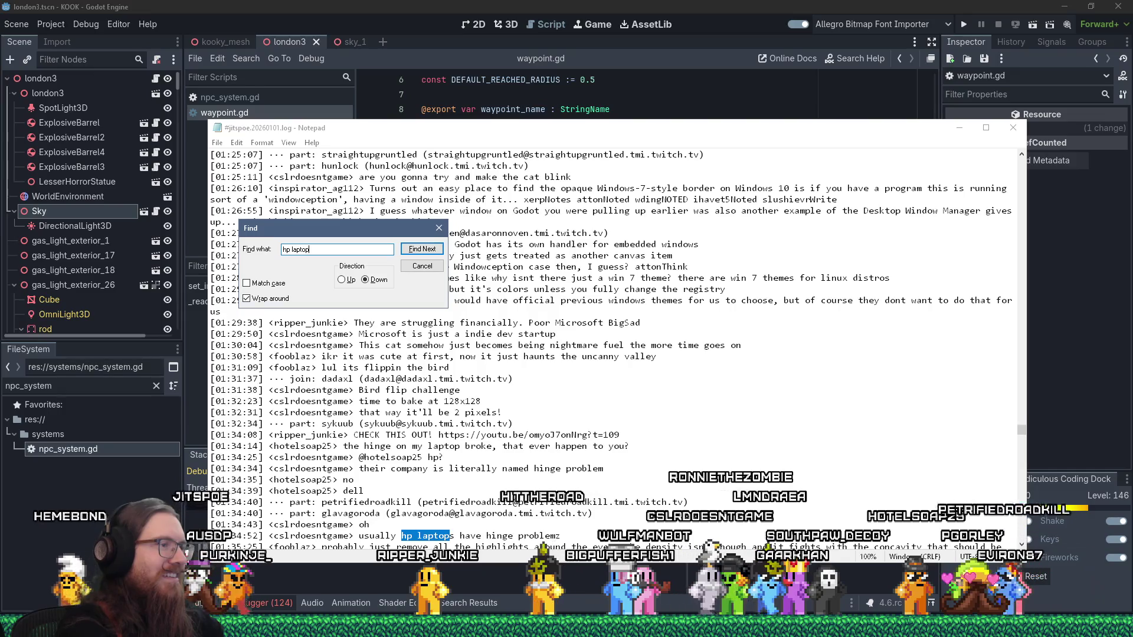
key(Escape)
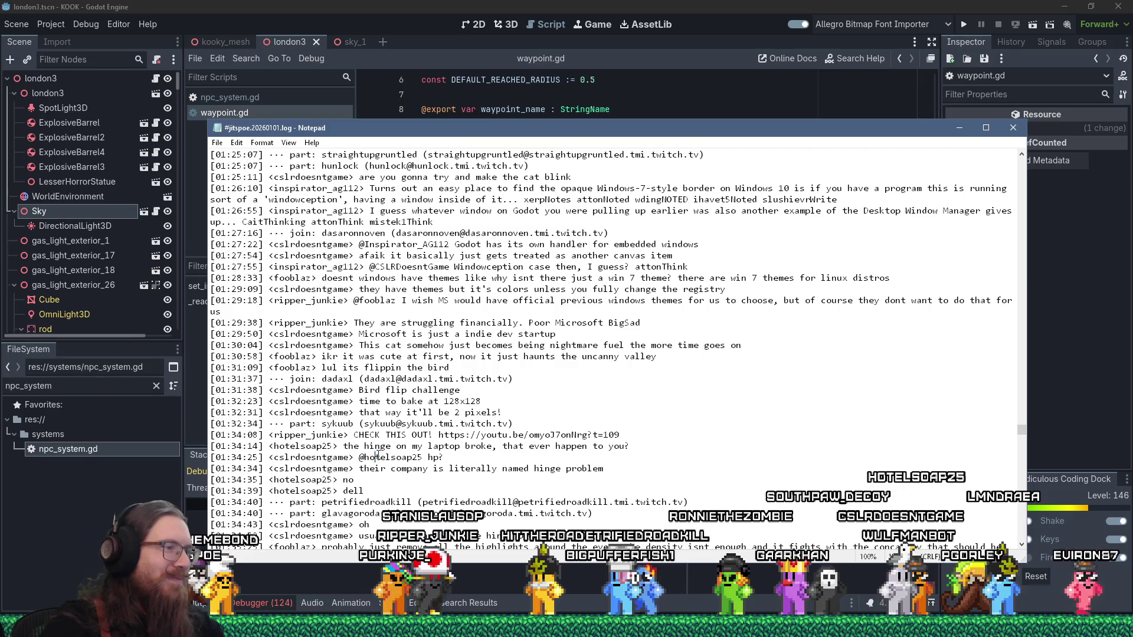
click(1013, 128)
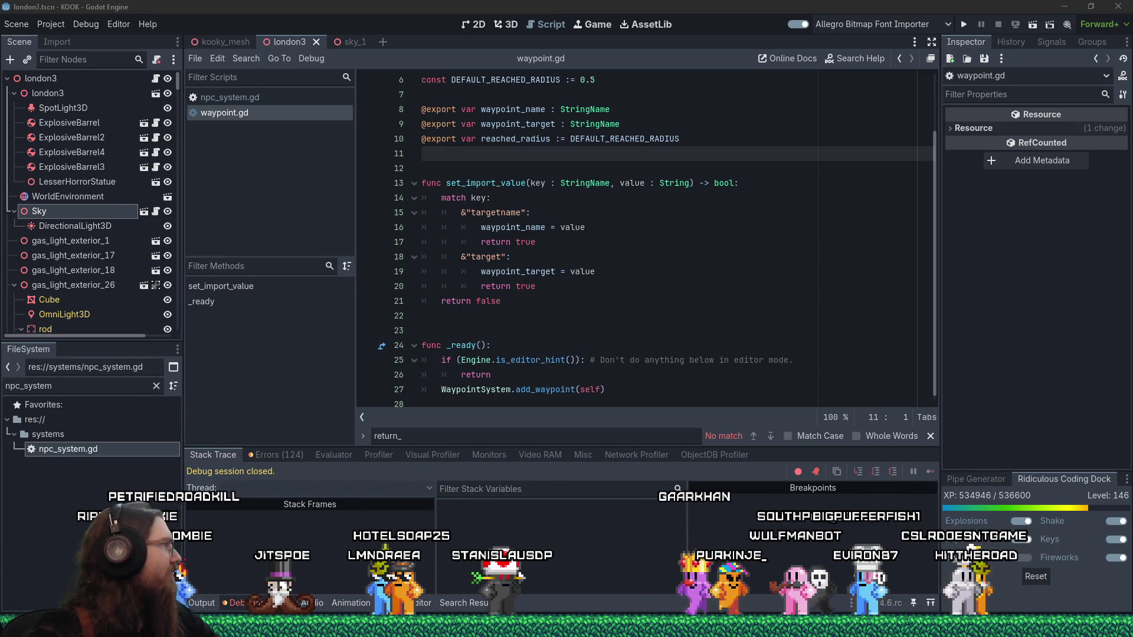
Replay the gameplay video embedded in Discord from the start, then return to the Godot editor
key(alt+Tab)
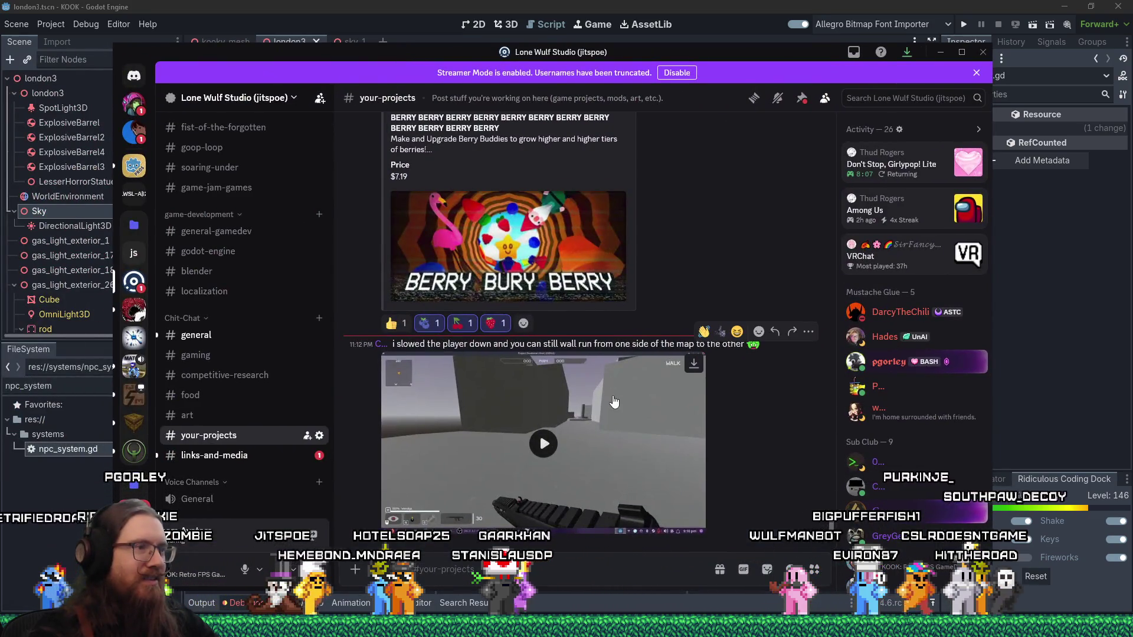
click(614, 402)
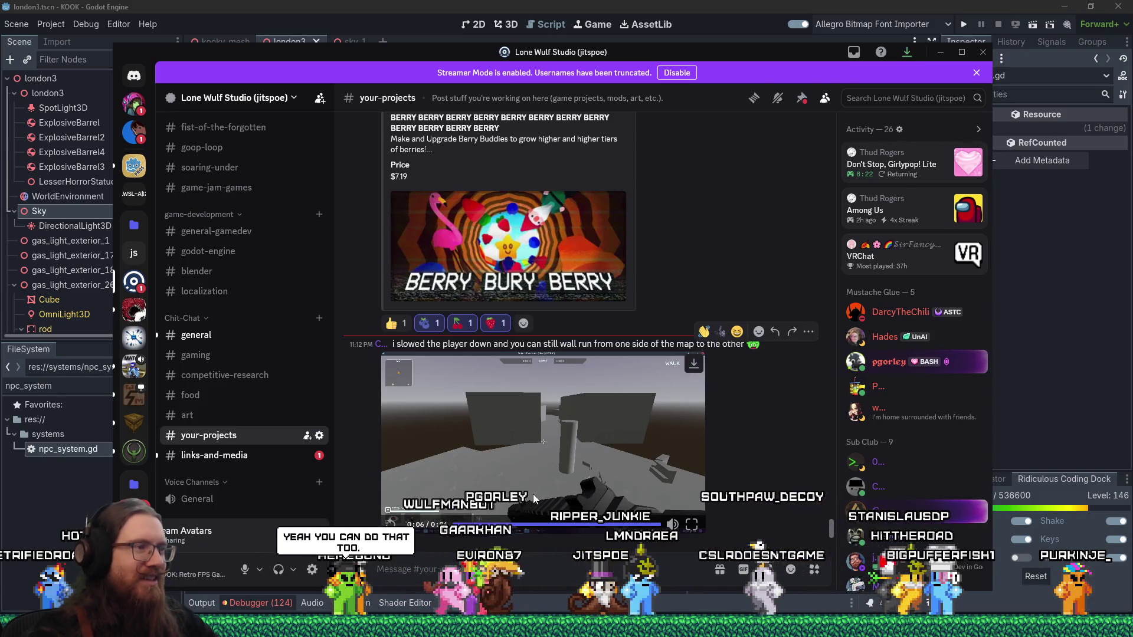
click(450, 527)
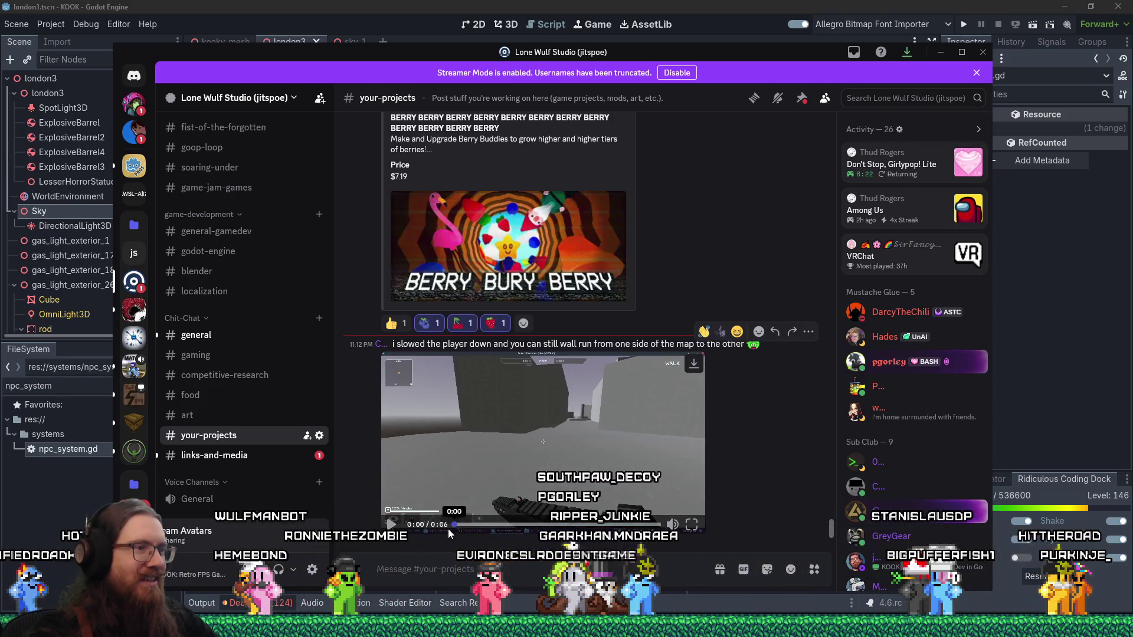
click(448, 529)
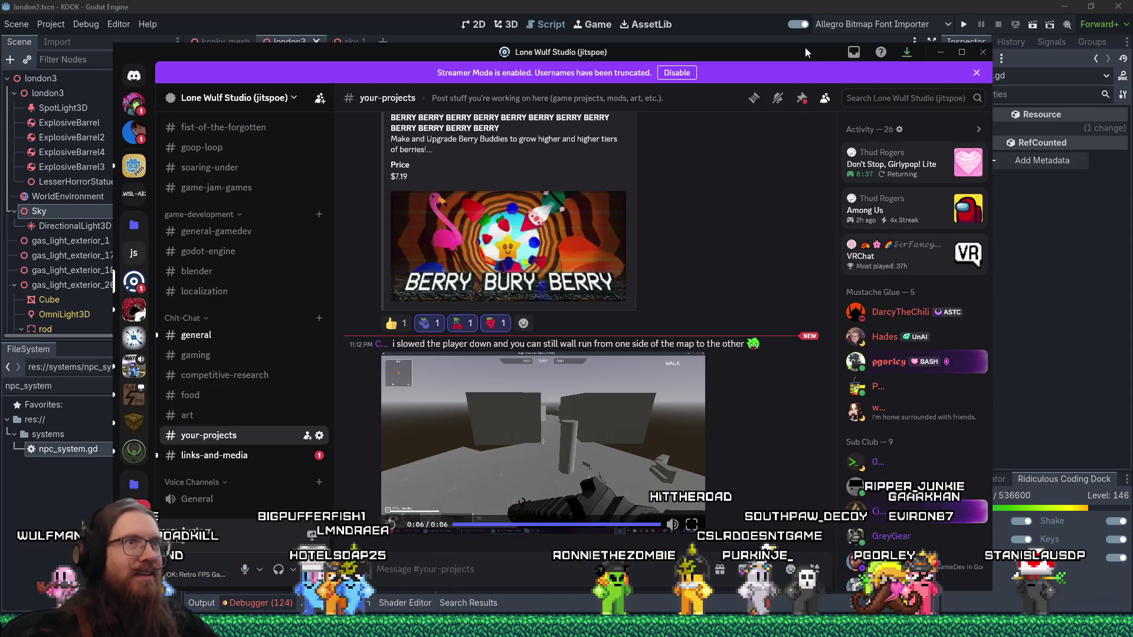
key(alt+Tab)
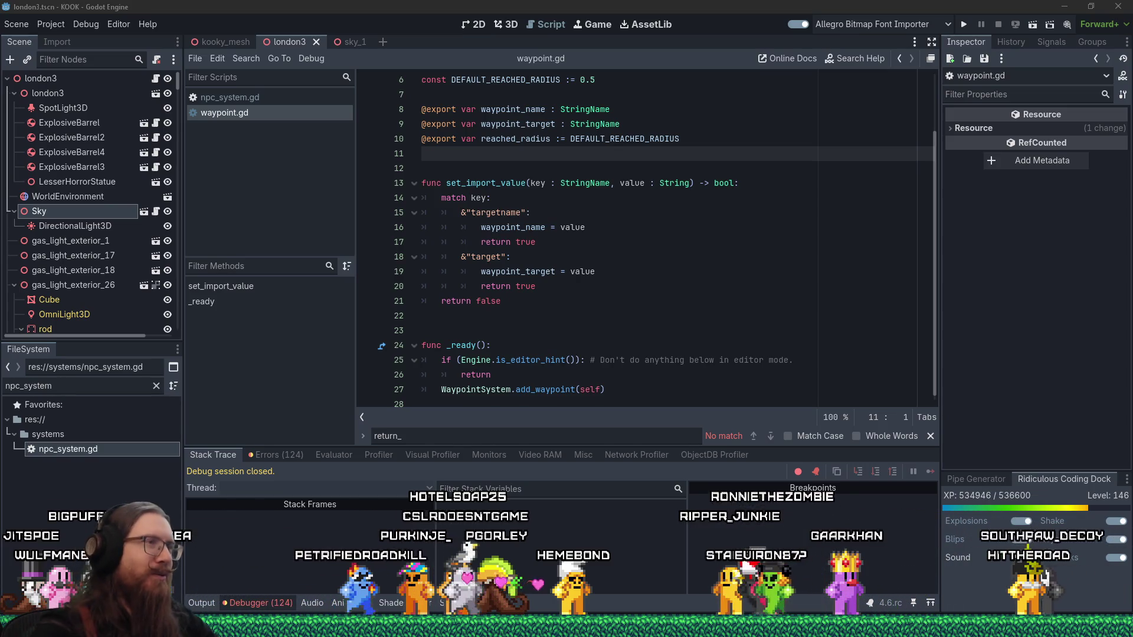
Close waypoint.gd from the script list, leaving npc_system.gd open
click(625, 256)
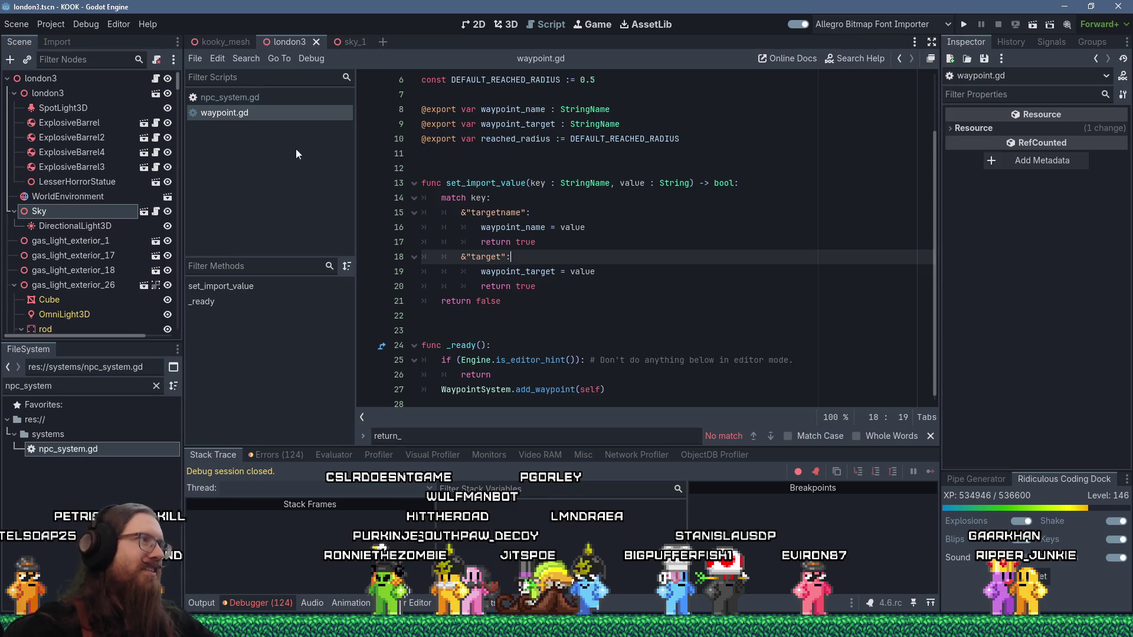
middle_click(269, 112)
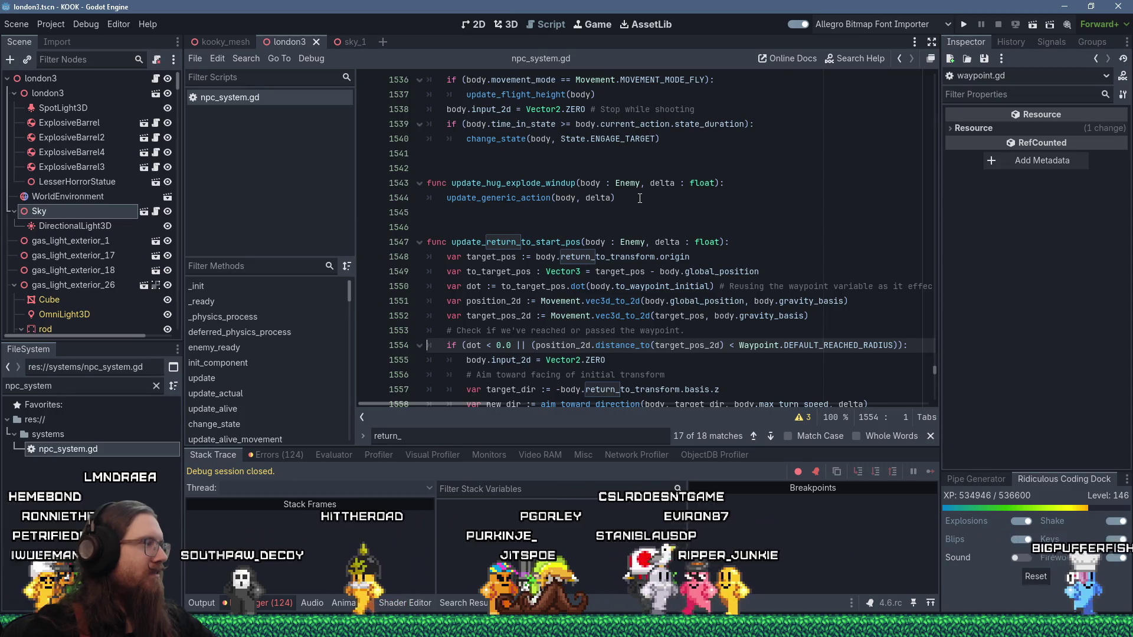
Review update_return_to_start_pos around the target_dir line and line 1560
scroll(640, 198, down, 2)
mouse_move(640, 199)
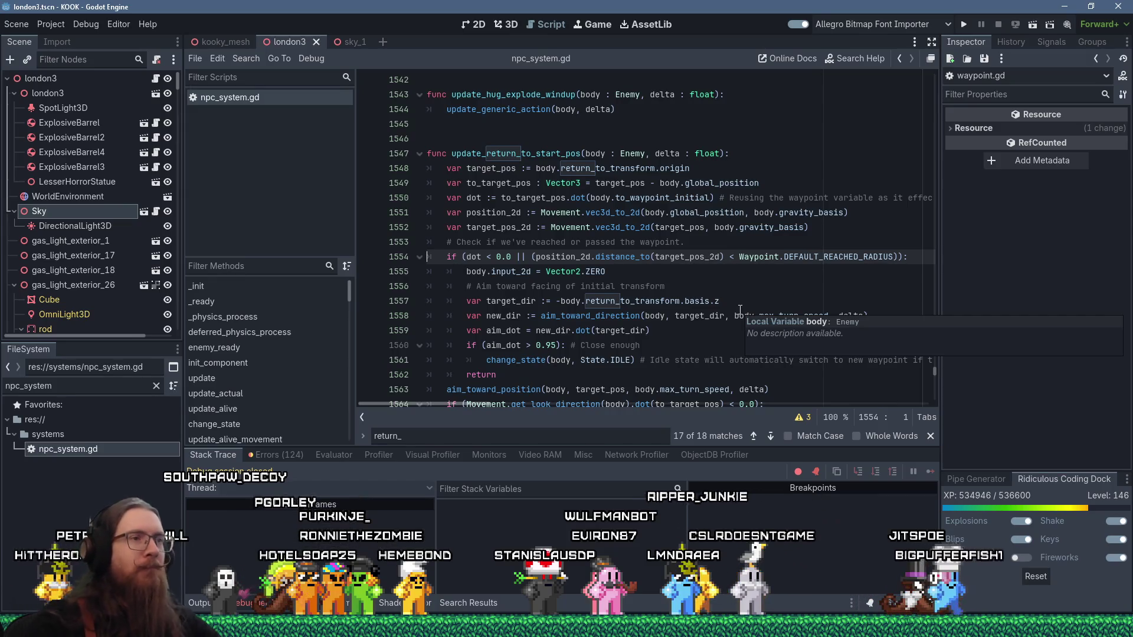
click(709, 301)
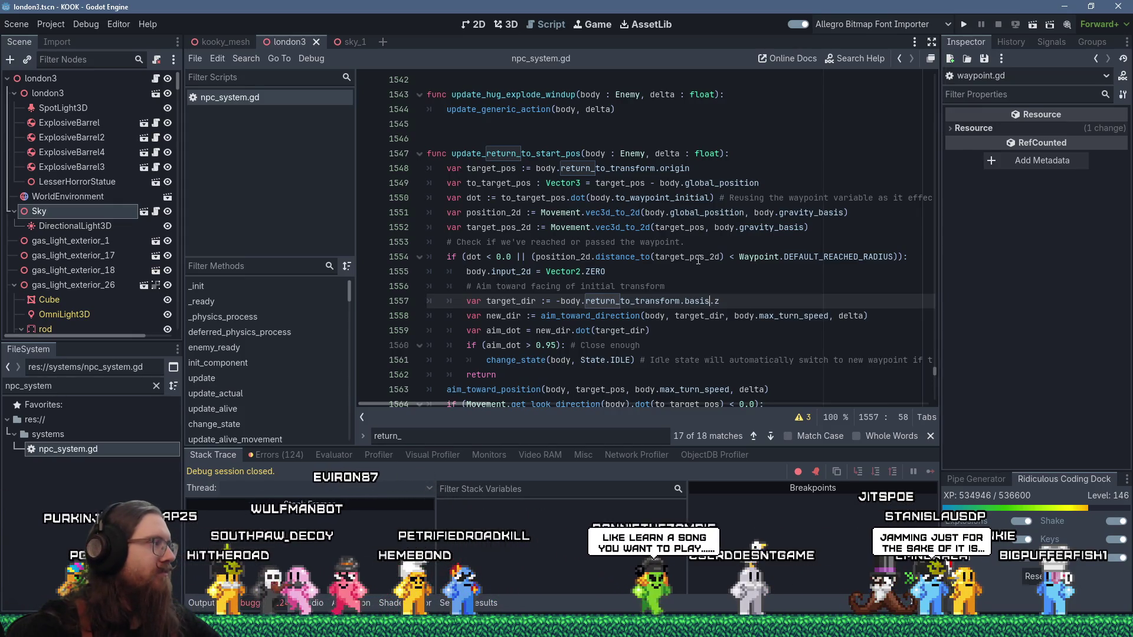
mouse_move(698, 260)
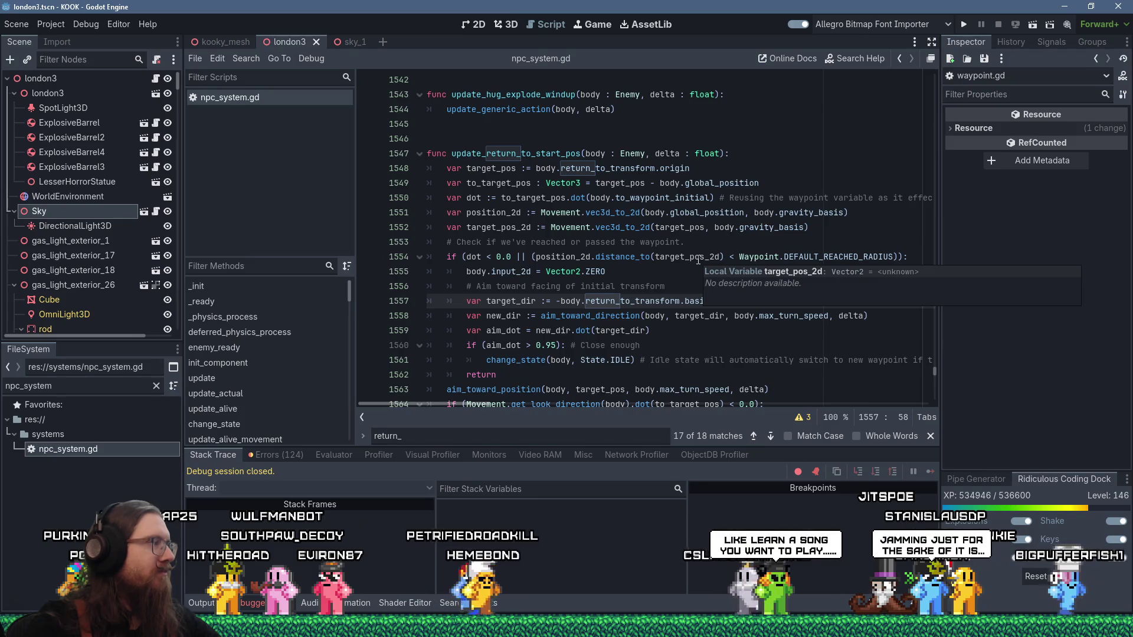
click(745, 347)
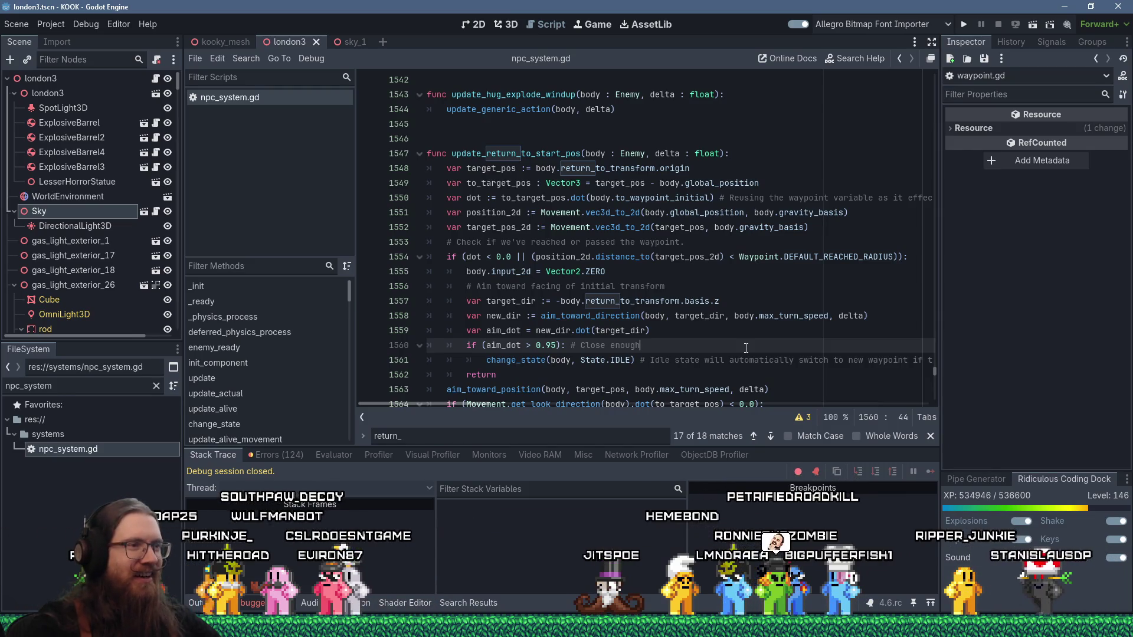
Delete the blank line 1573 after the update_aggro_and_actions call
scroll(745, 347, down, 1)
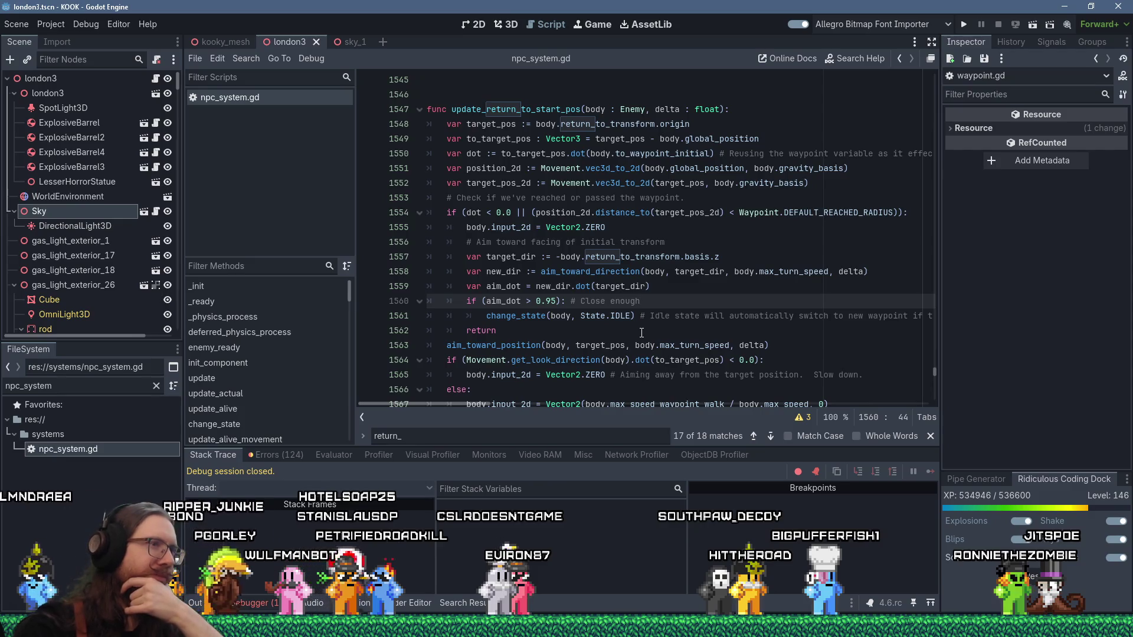
scroll(641, 332, down, 6)
scroll(638, 333, up, 6)
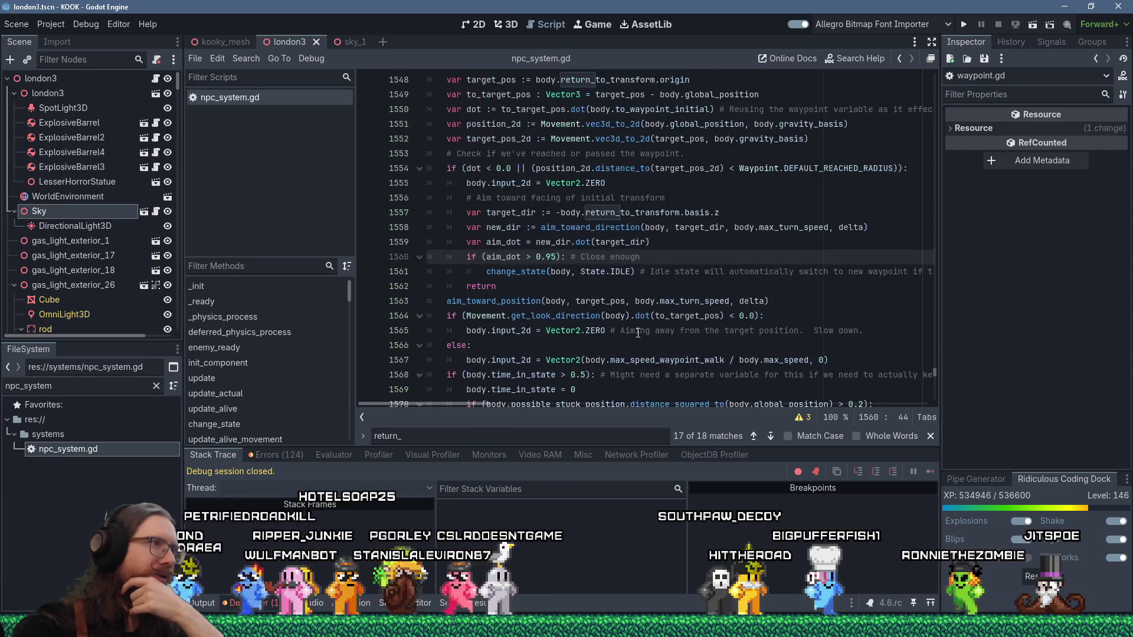
scroll(638, 332, up, 3)
scroll(638, 332, down, 8)
scroll(590, 324, up, 1)
click(575, 319)
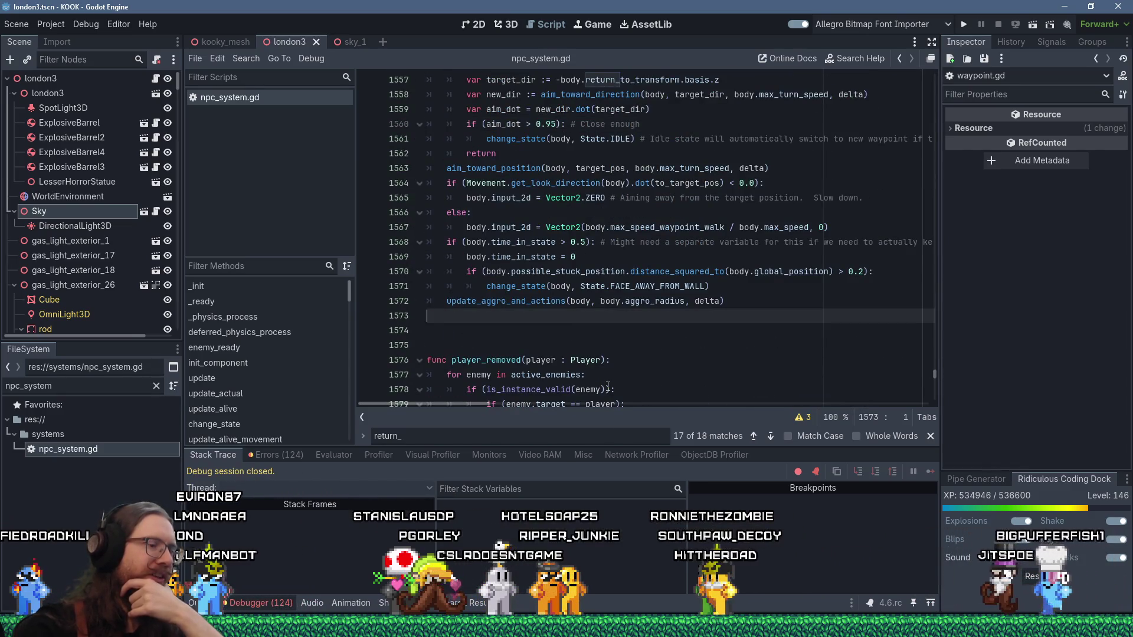
key(BackSpace)
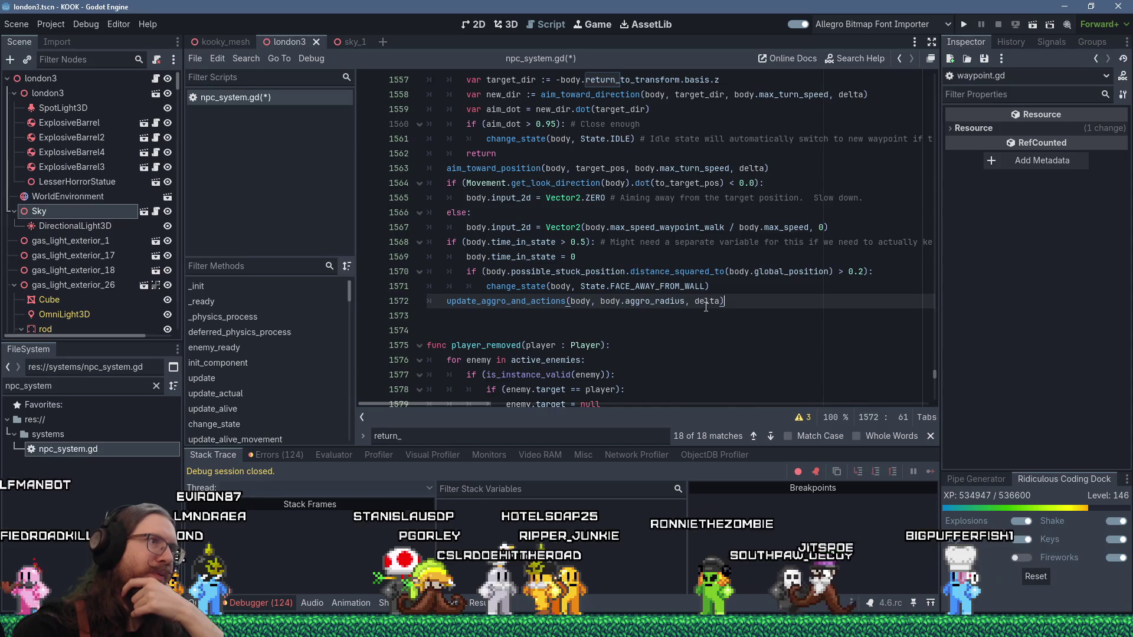
Inspect the stuck check, selecting distance_squared_to on line 1570
scroll(695, 284, up, 5)
scroll(690, 268, down, 2)
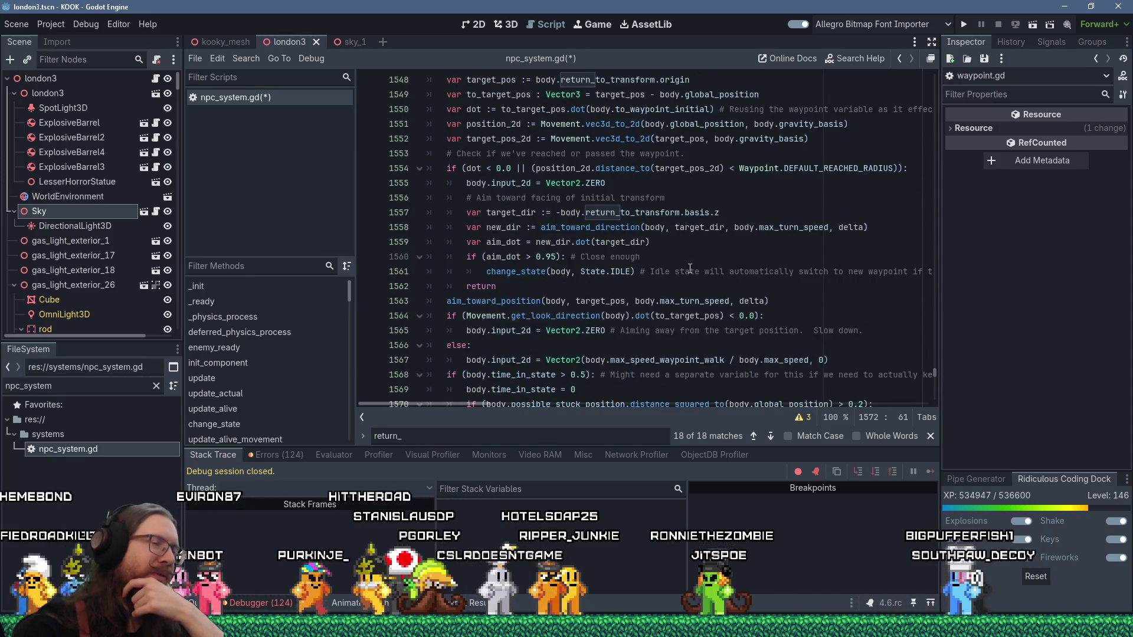
scroll(690, 269, up, 4)
scroll(690, 269, down, 6)
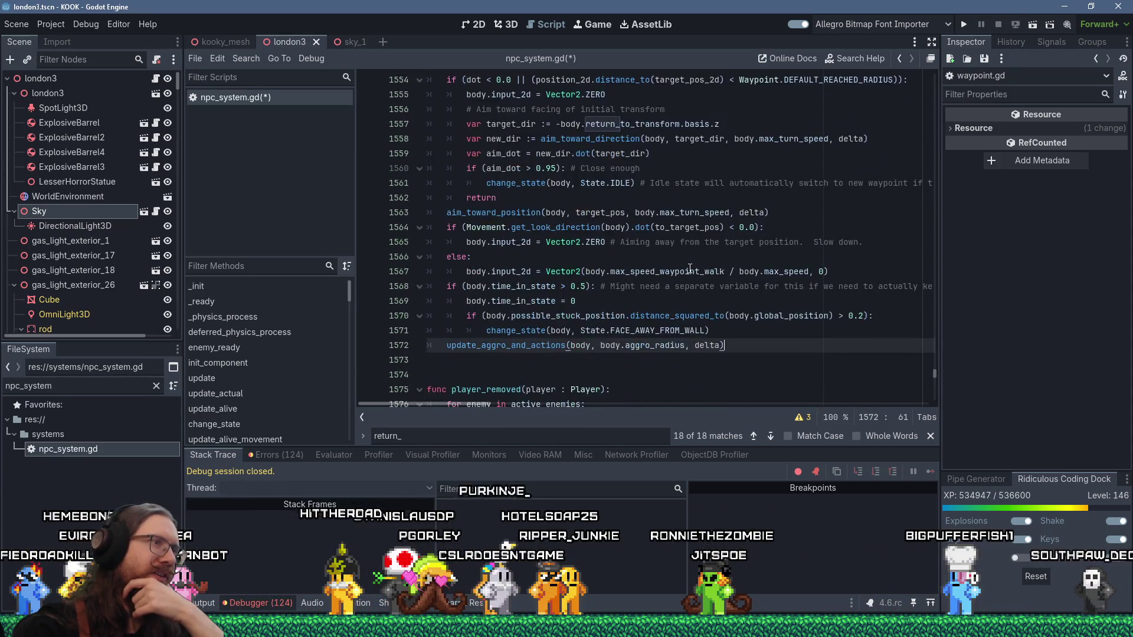
scroll(690, 269, up, 4)
scroll(690, 268, down, 2)
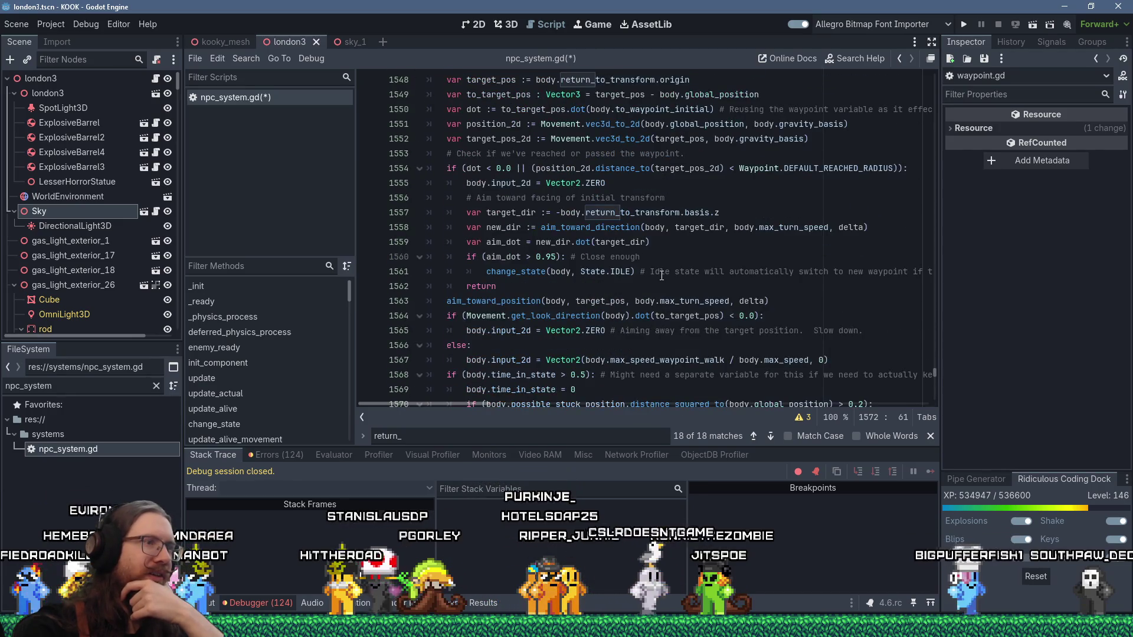
scroll(661, 275, down, 1)
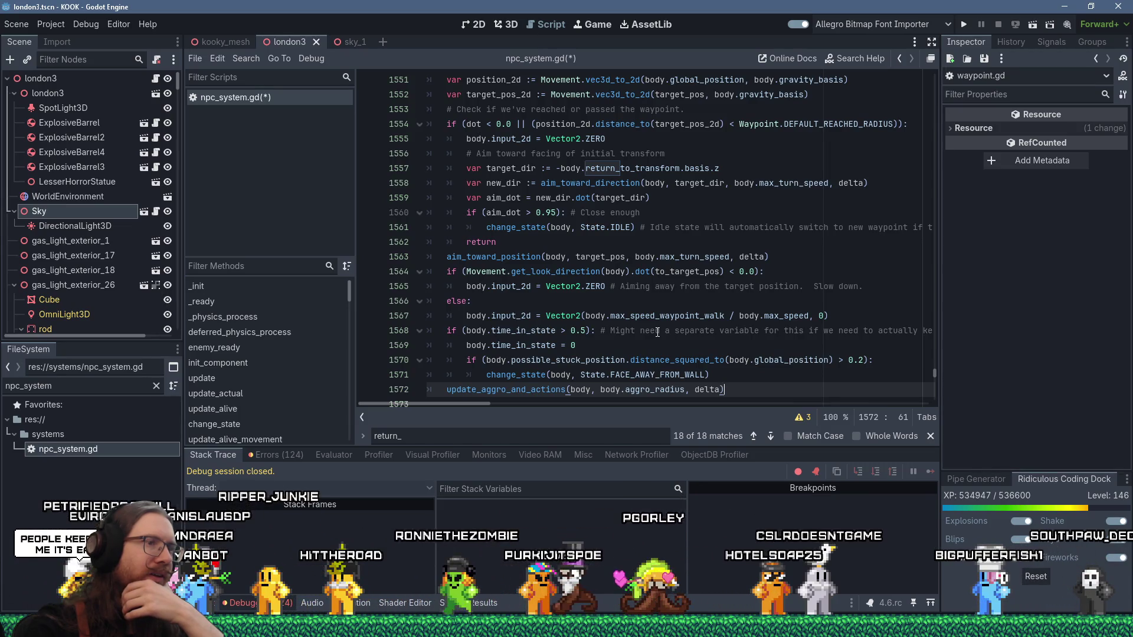
double_click(667, 360)
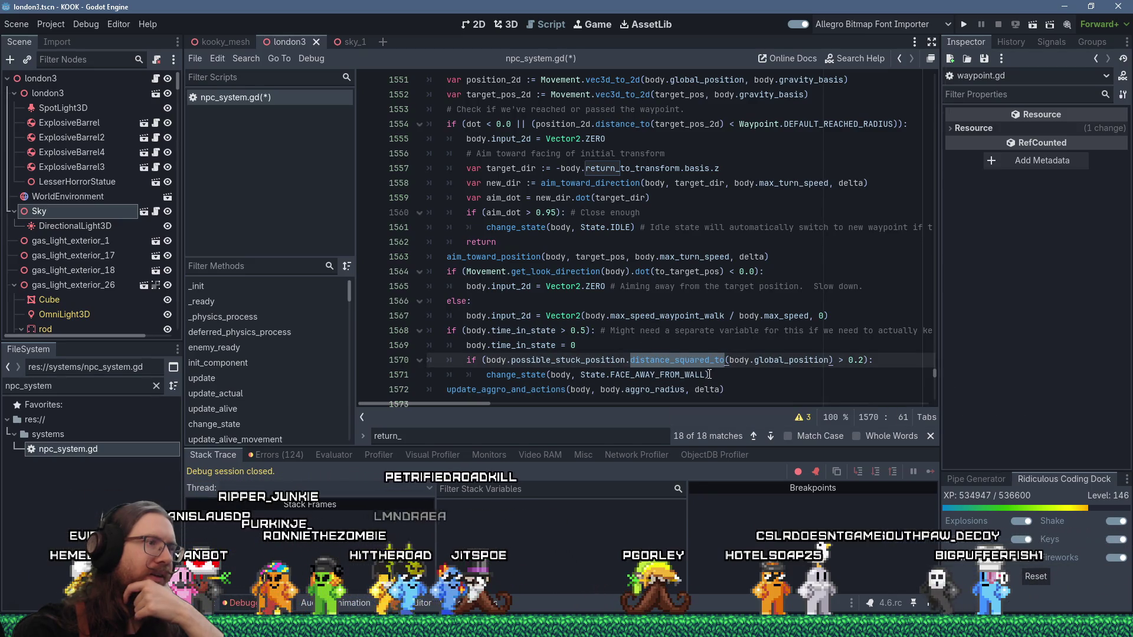
scroll(710, 374, up, 1)
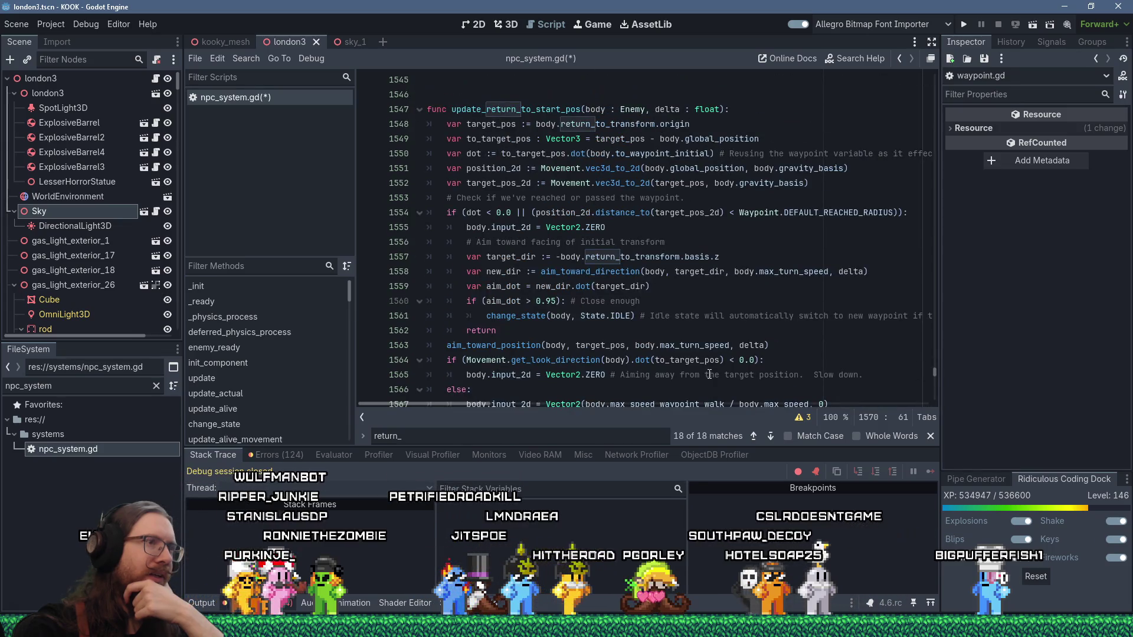
scroll(710, 375, down, 2)
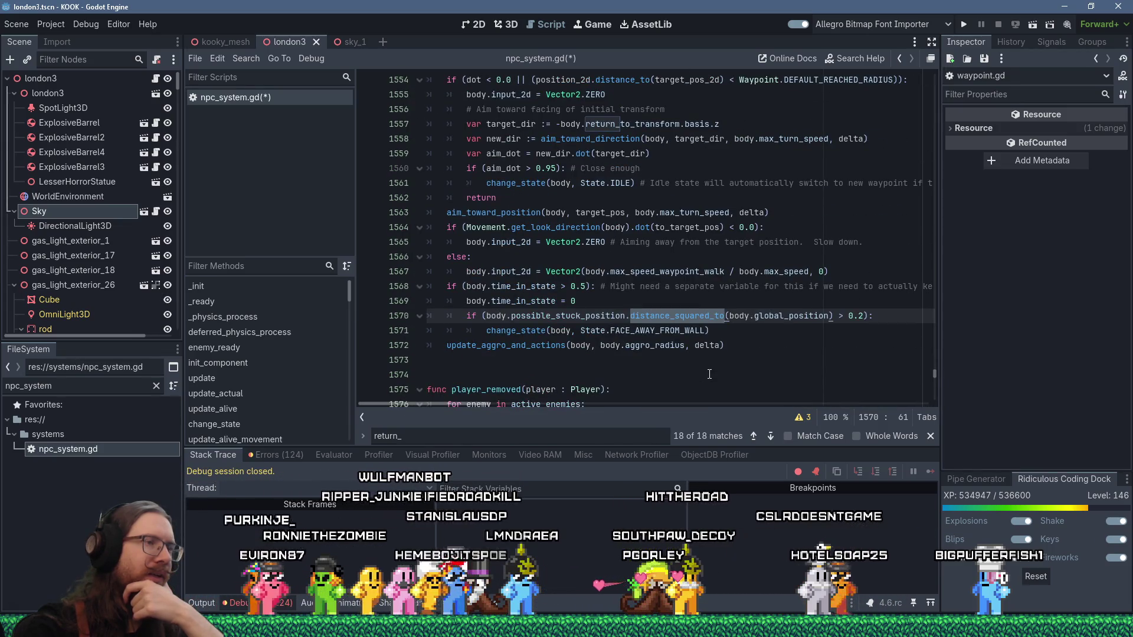
Examine possible_stuck_position and put the caret on line 1571
click(614, 317)
scroll(614, 317, up, 3)
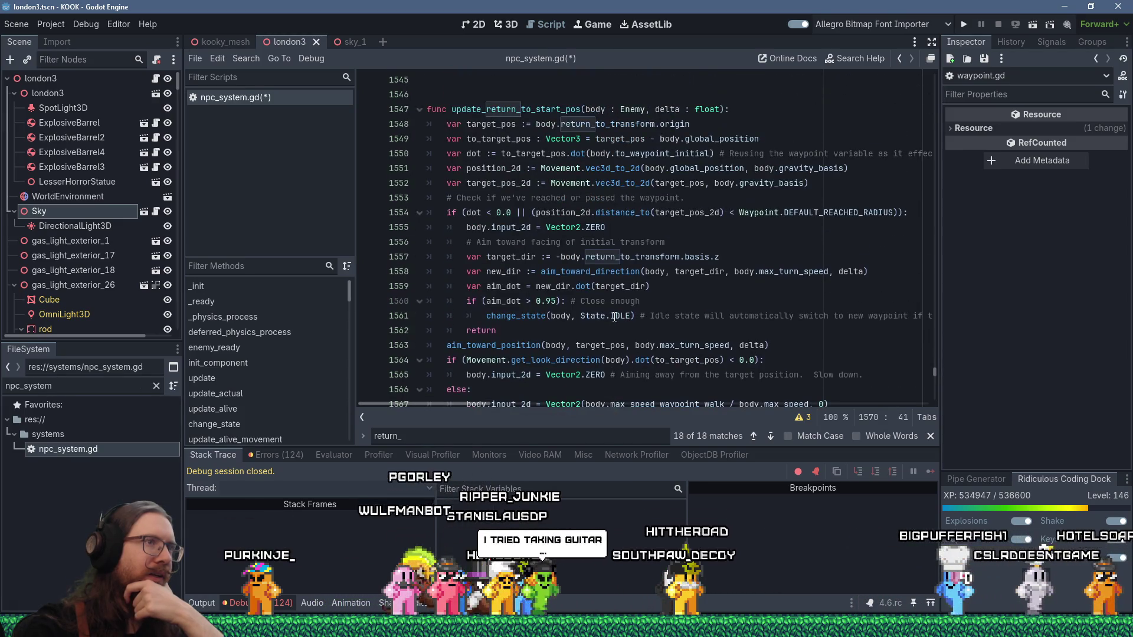
scroll(614, 317, down, 3)
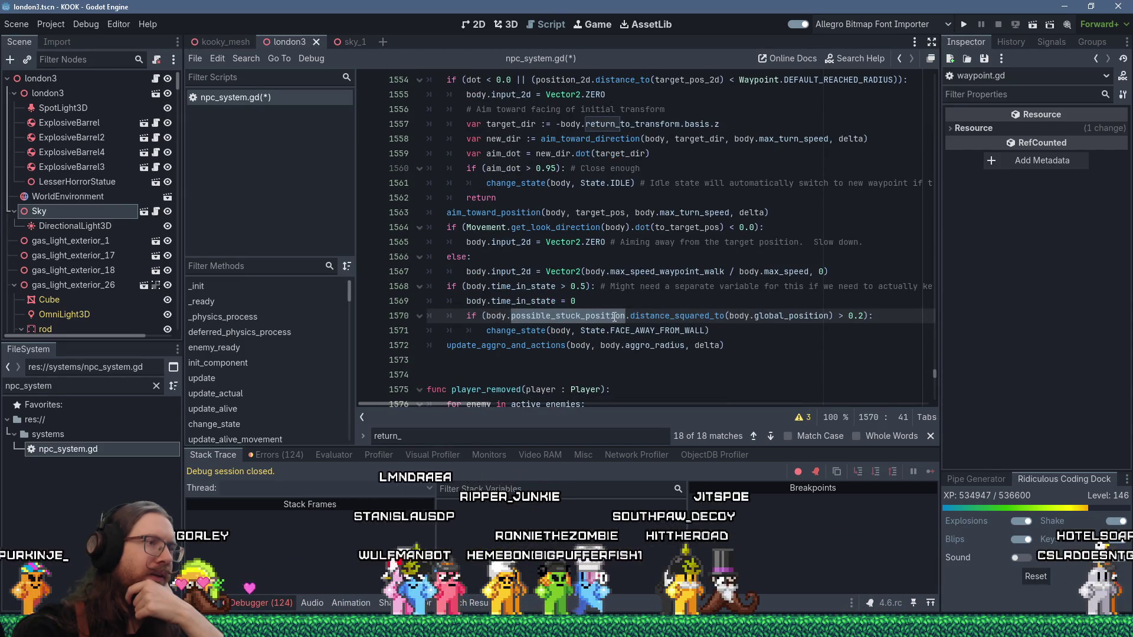
mouse_move(615, 317)
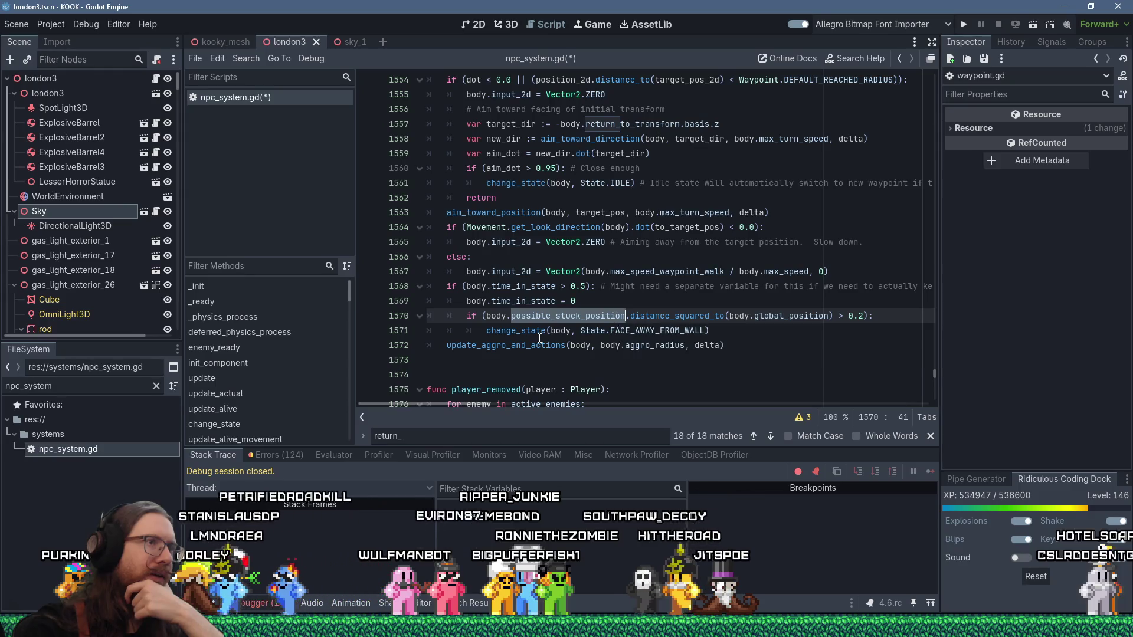
scroll(540, 338, up, 2)
scroll(540, 338, up, 4)
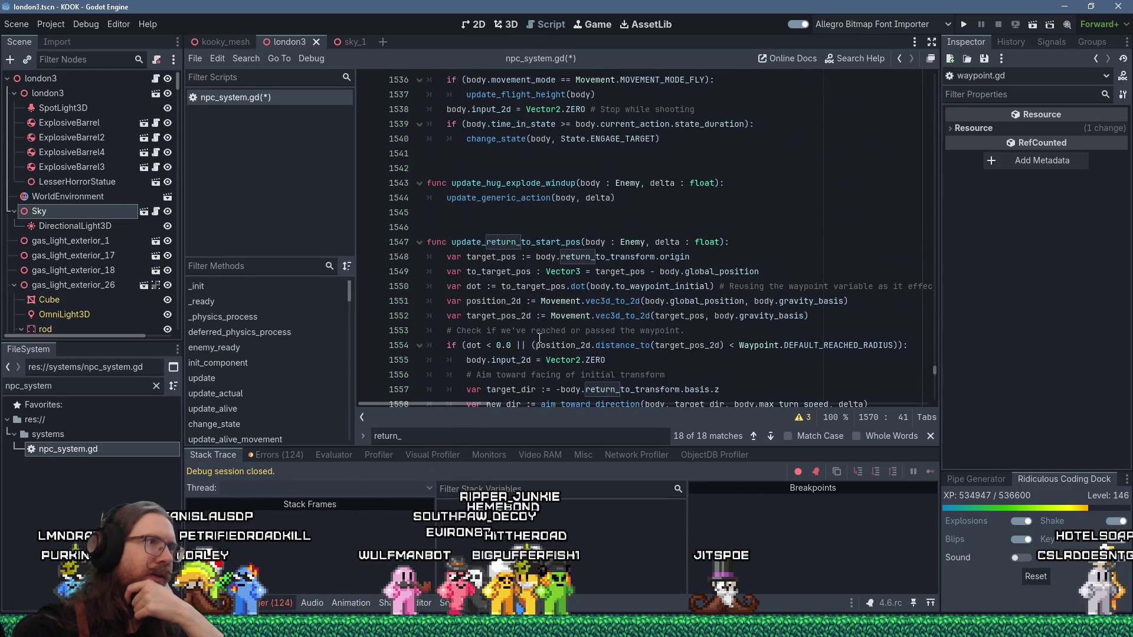
scroll(540, 338, down, 6)
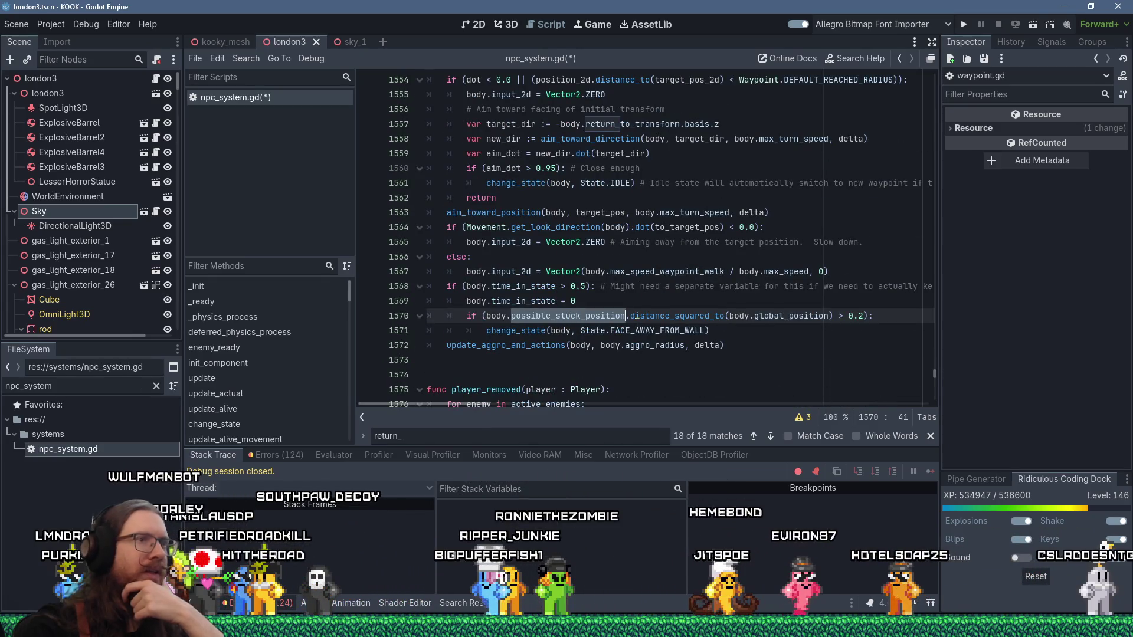
click(569, 331)
Set a breakpoint on line 1571 and search the script for possible_stuck_position
key(F9)
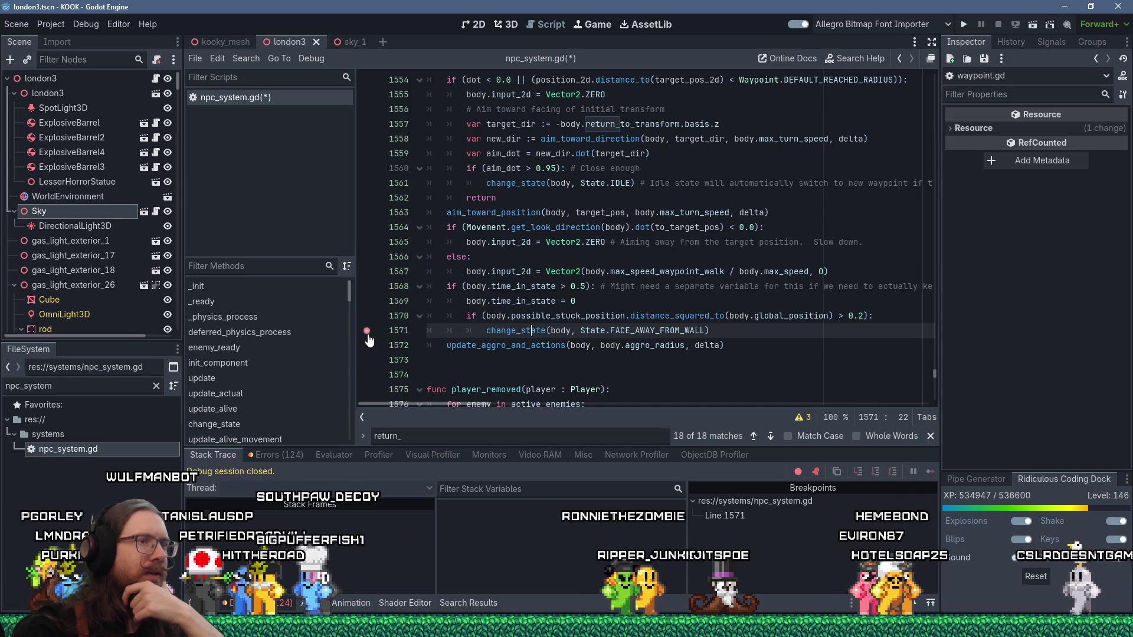
double_click(565, 317)
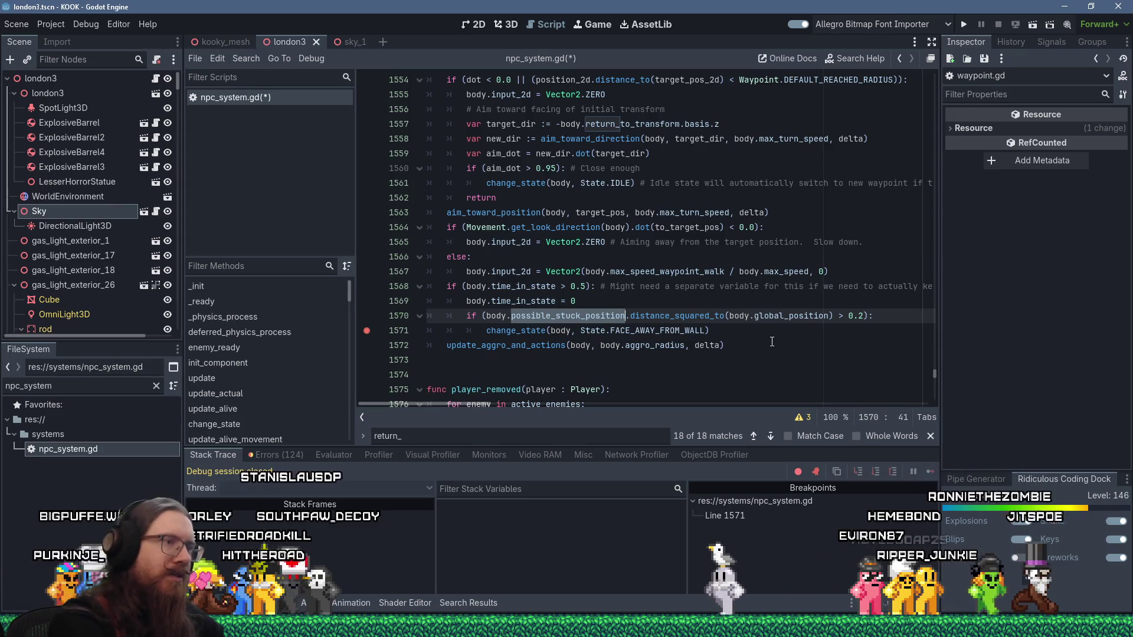
key(ctrl+f)
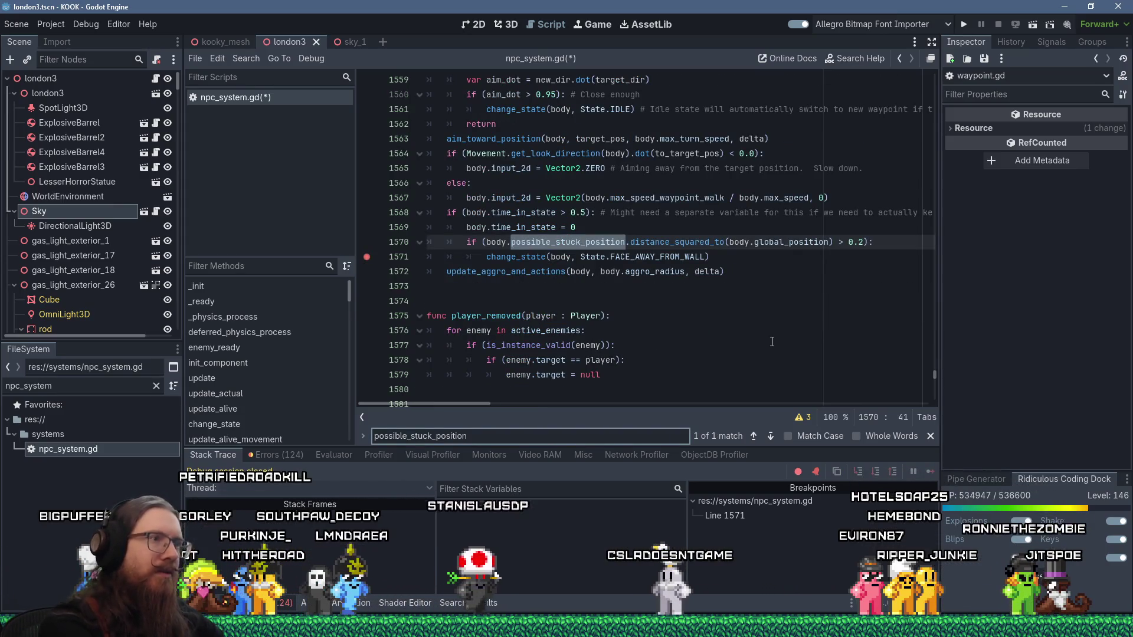
click(254, 58)
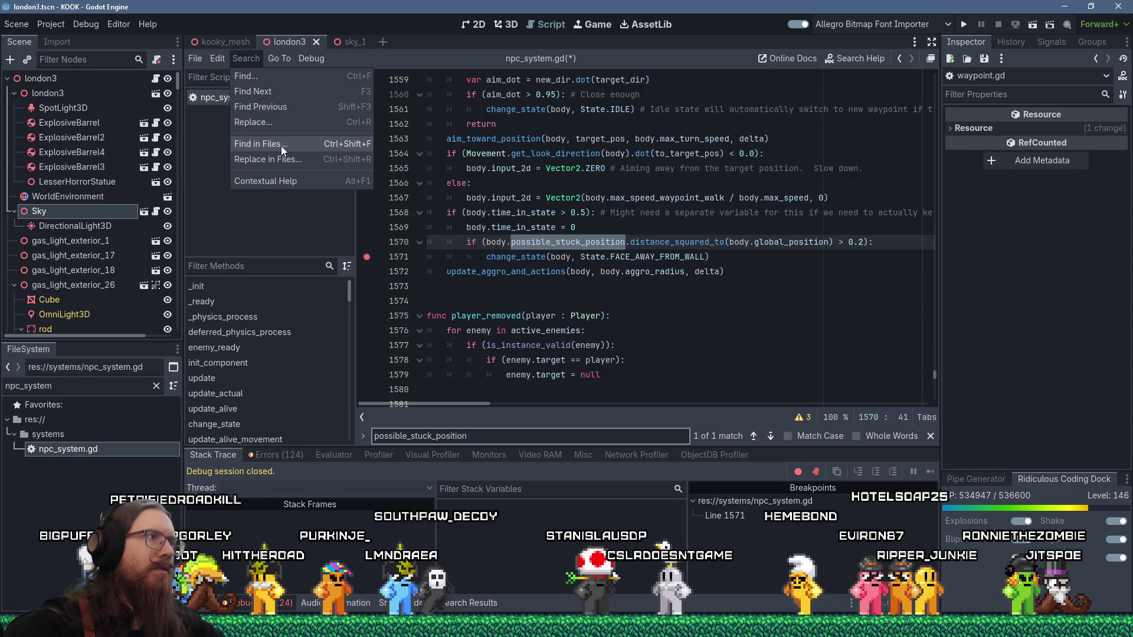
Find possible_stuck_position across all project files, then copy the name from line 1570
click(281, 146)
click(570, 370)
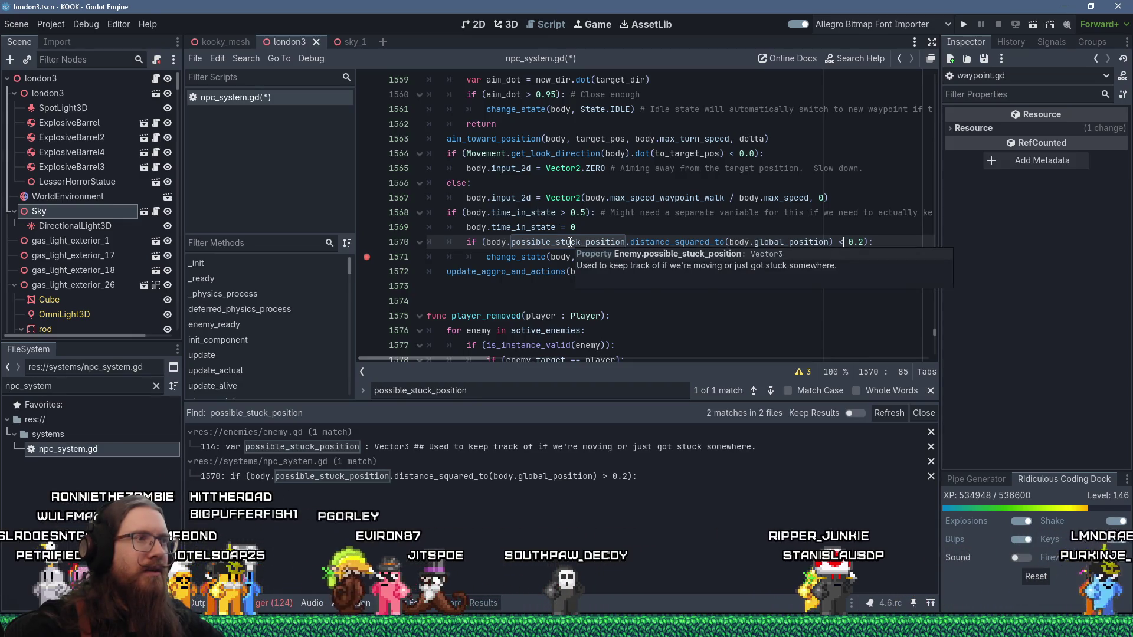
double_click(570, 243)
key(ctrl+c)
right_click(570, 243)
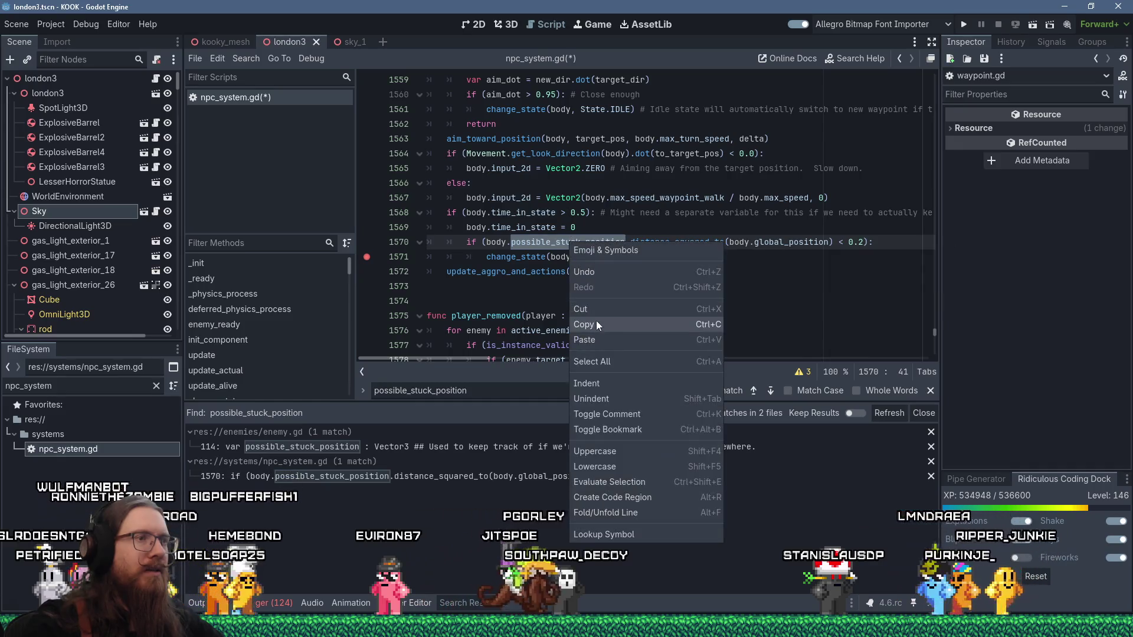
click(596, 323)
click(750, 260)
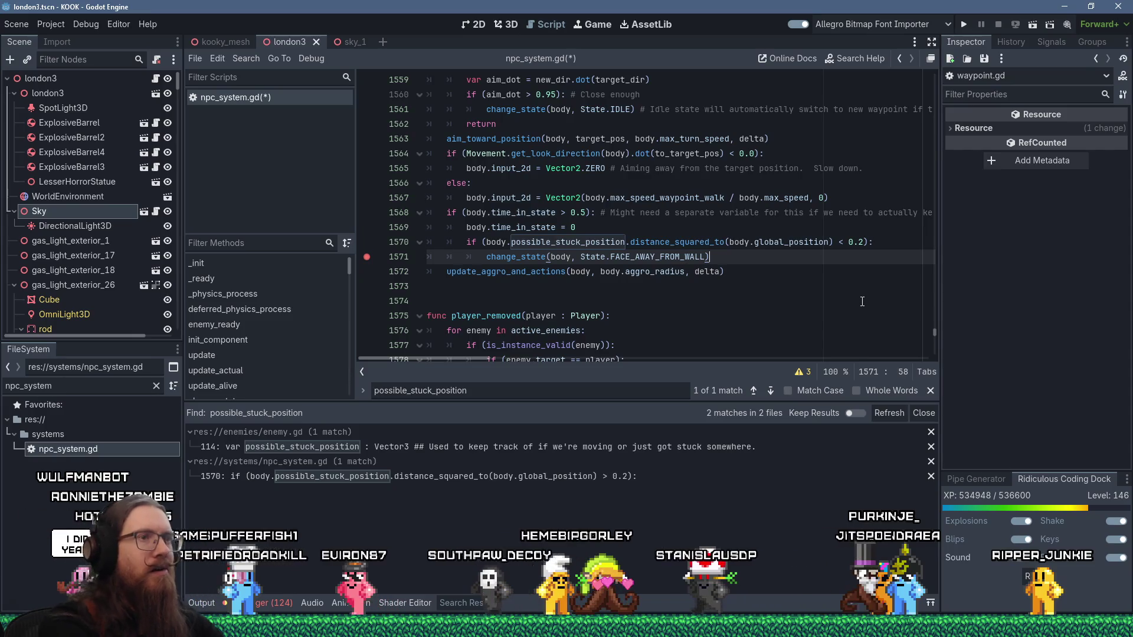
After line 1571, add 'return' and 'body.possible_stuck_position = body.global_position'
key(Return)
key(BackSpace)
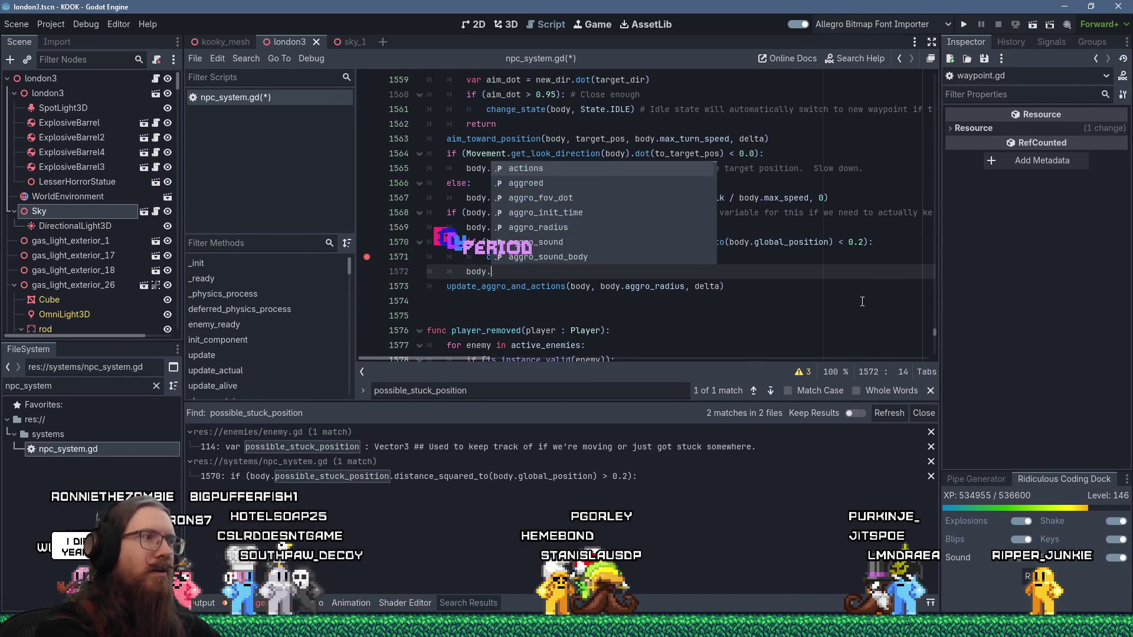
key(ctrl+v)
key(Escape)
key(Escape)
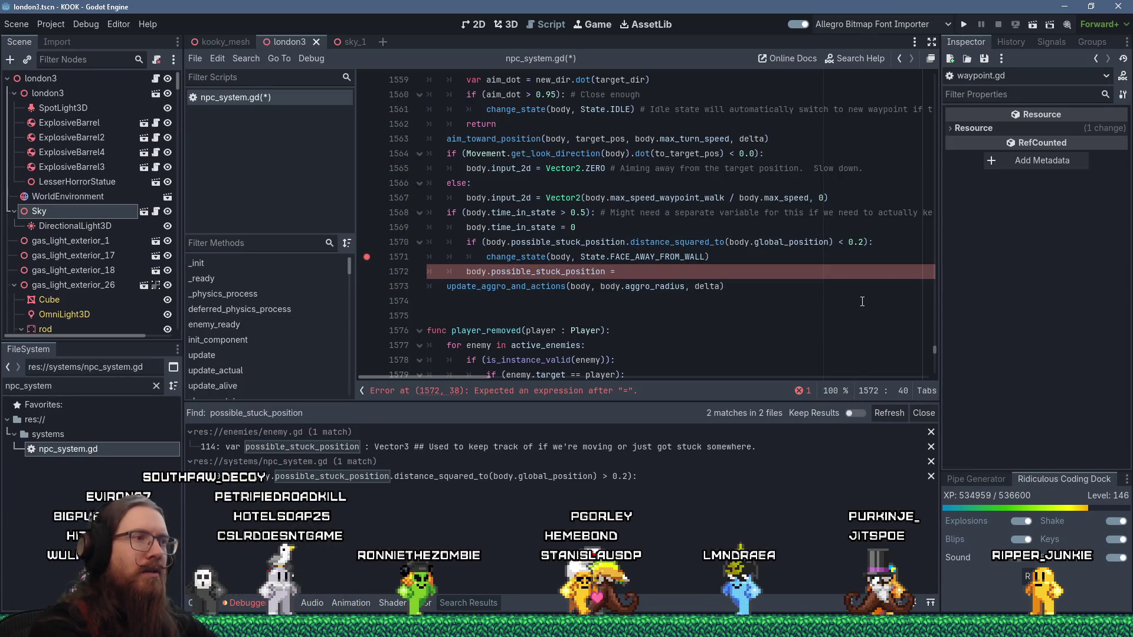
key(Up)
key(End)
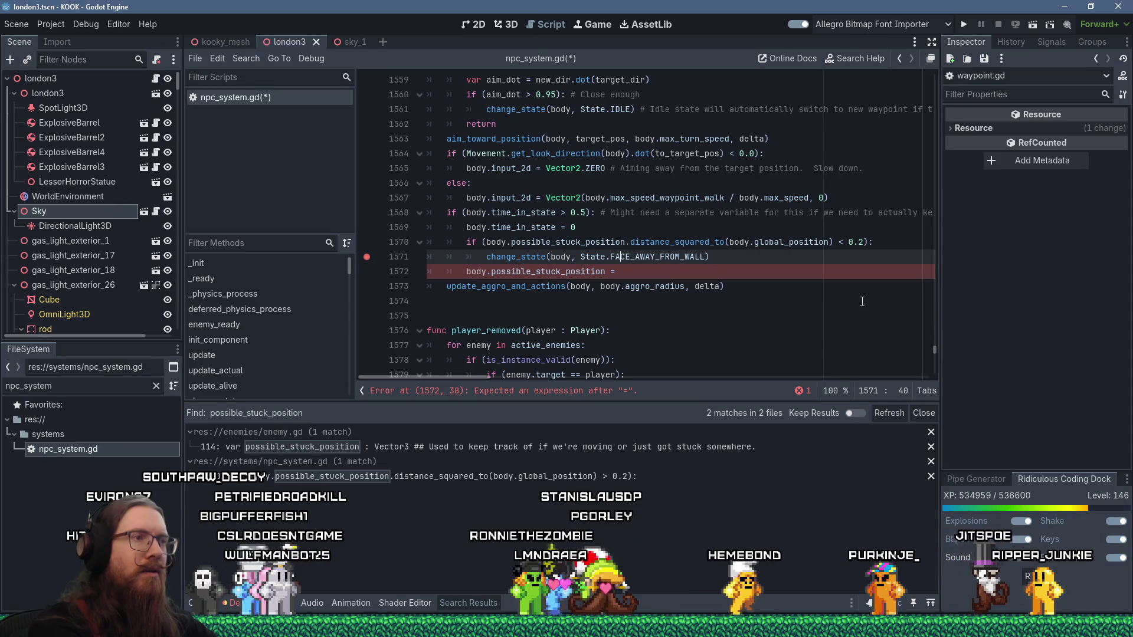
key(Return)
text(return)
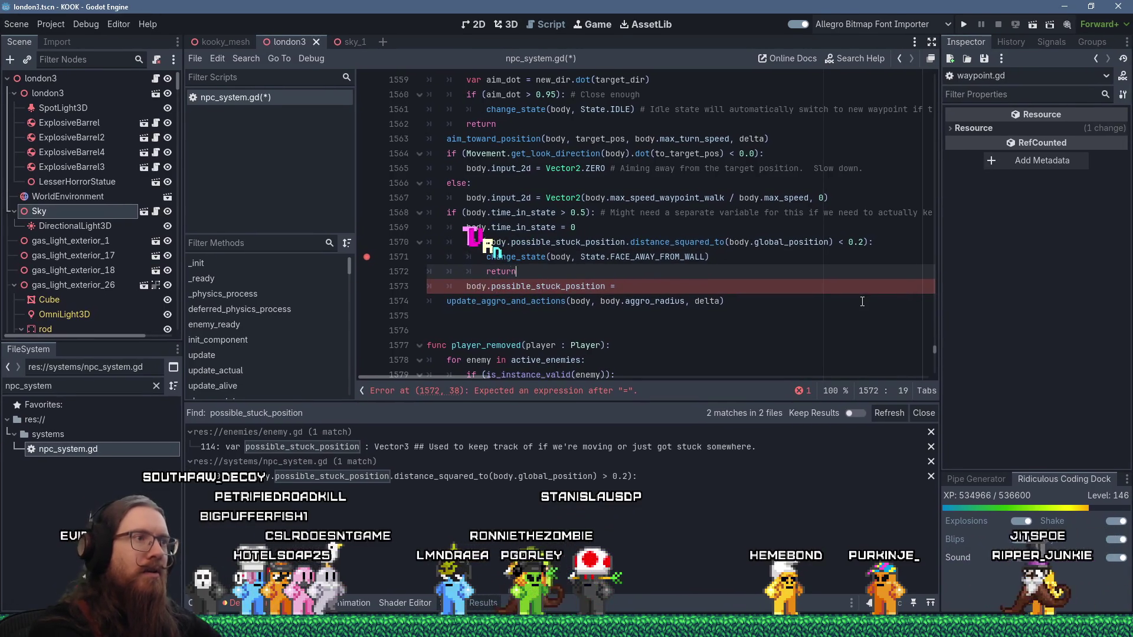
key(Down)
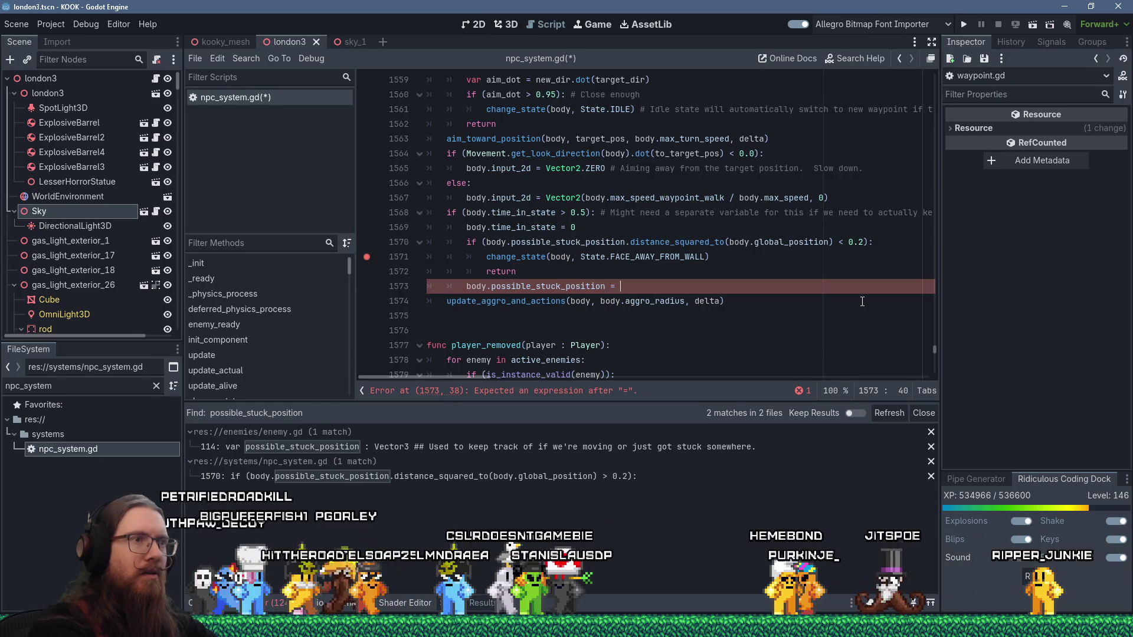
text(body.g)
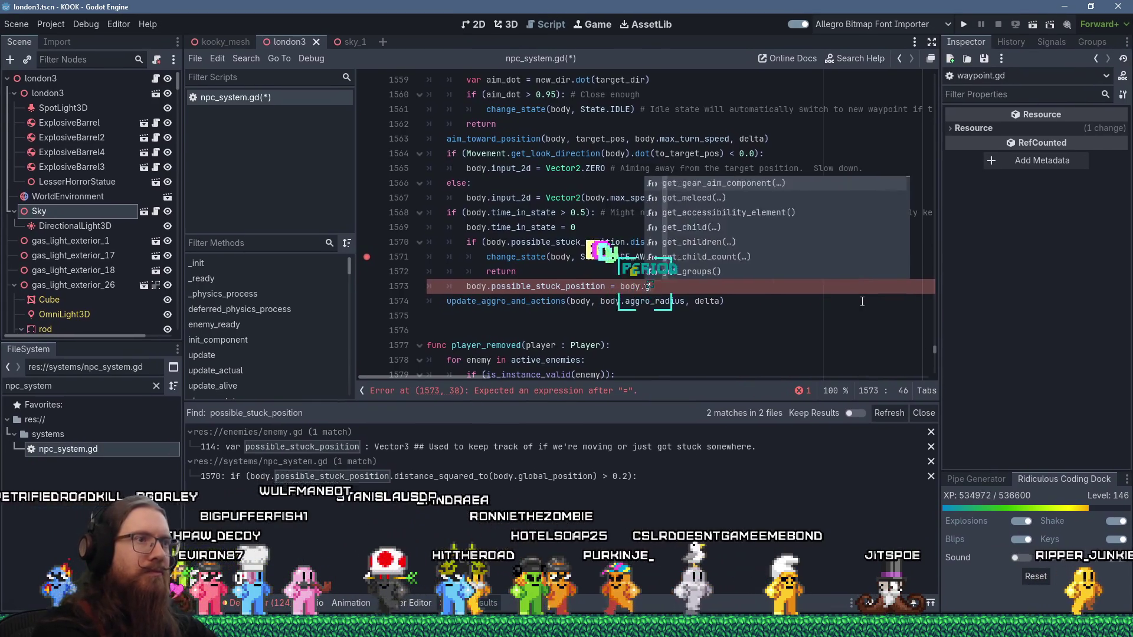
text(lobal_pos)
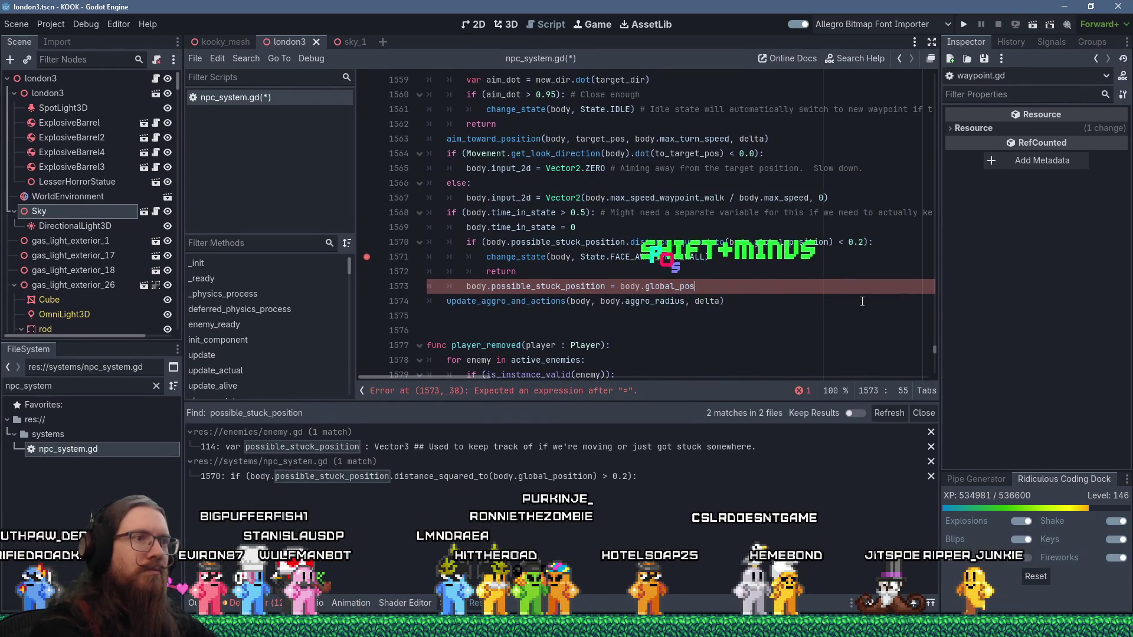
key(Return)
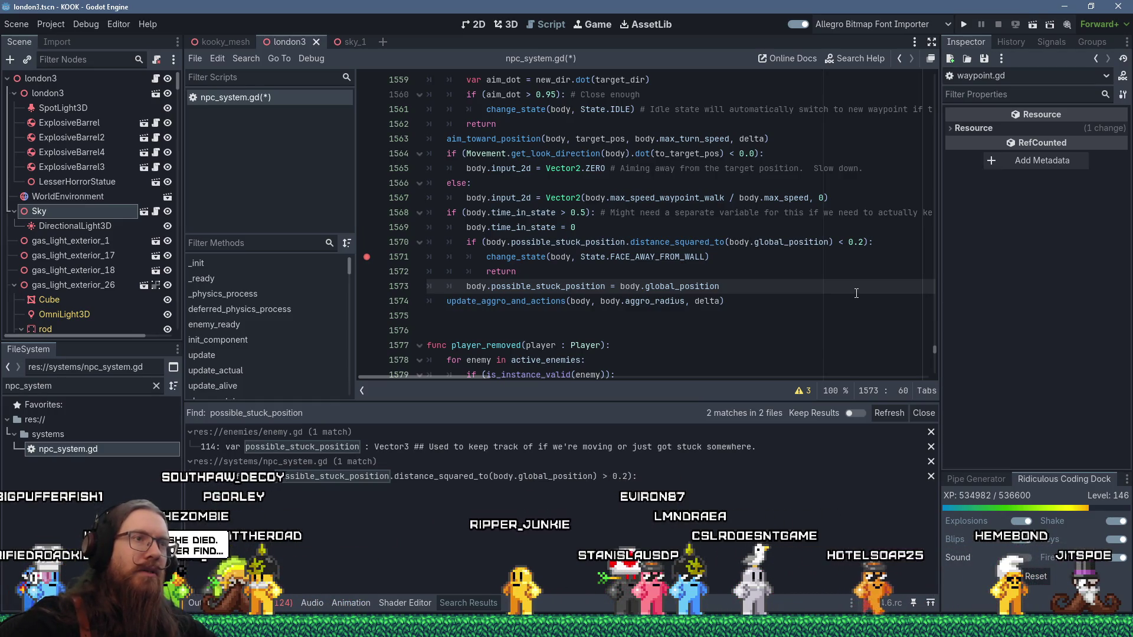
Tighten the line 1570 threshold from 0.2 to 0.02 and launch the game
click(862, 243)
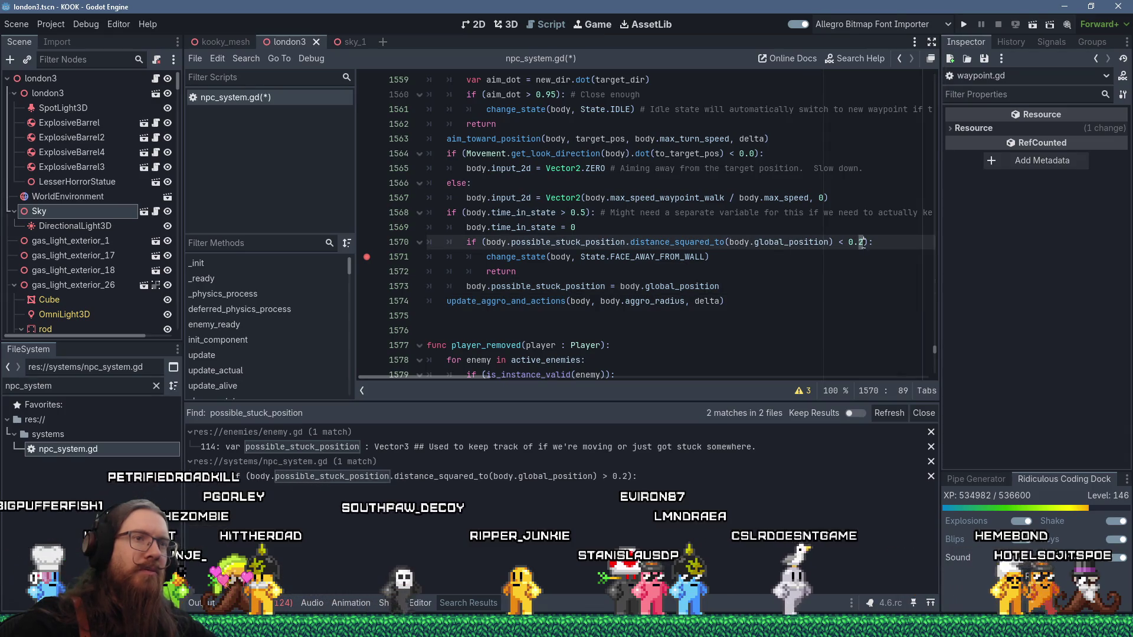
text(0)
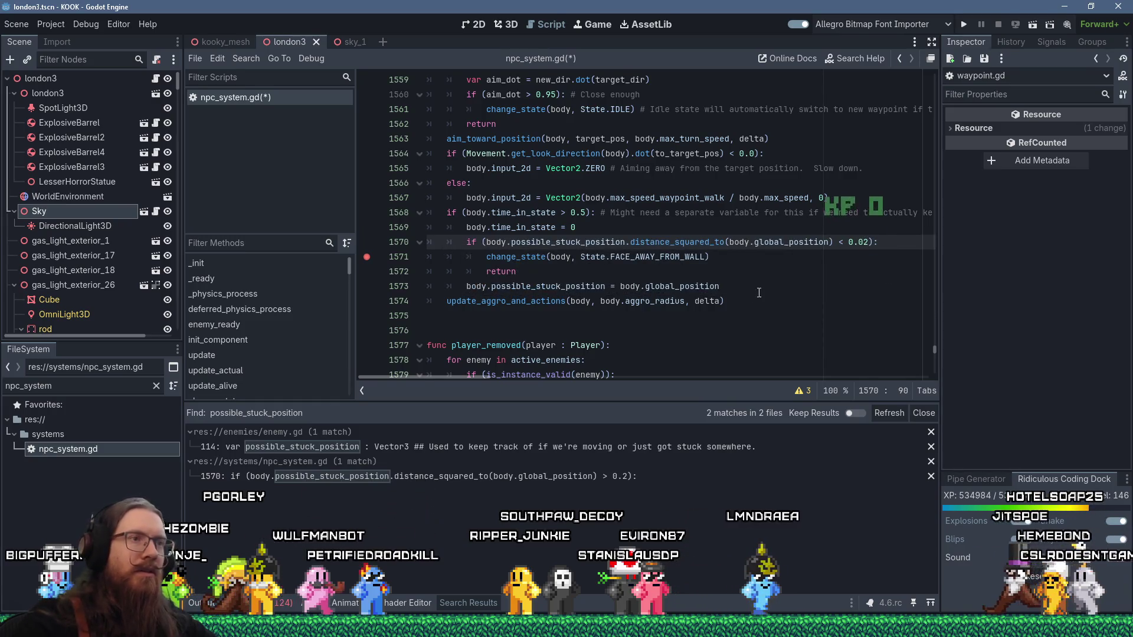
click(764, 257)
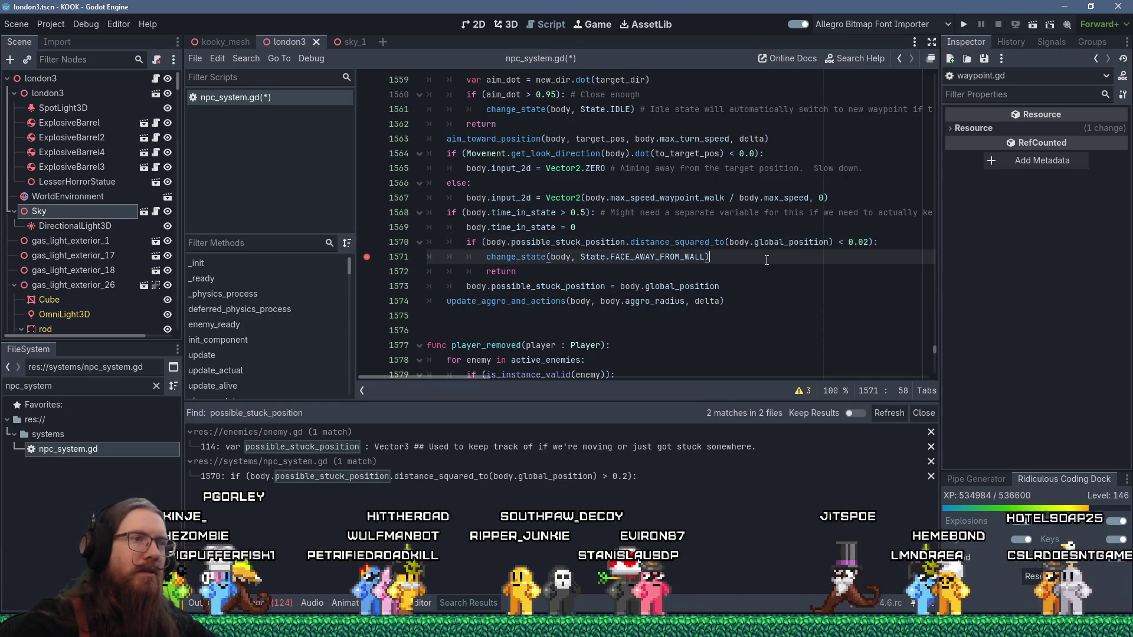
mouse_move(502, 257)
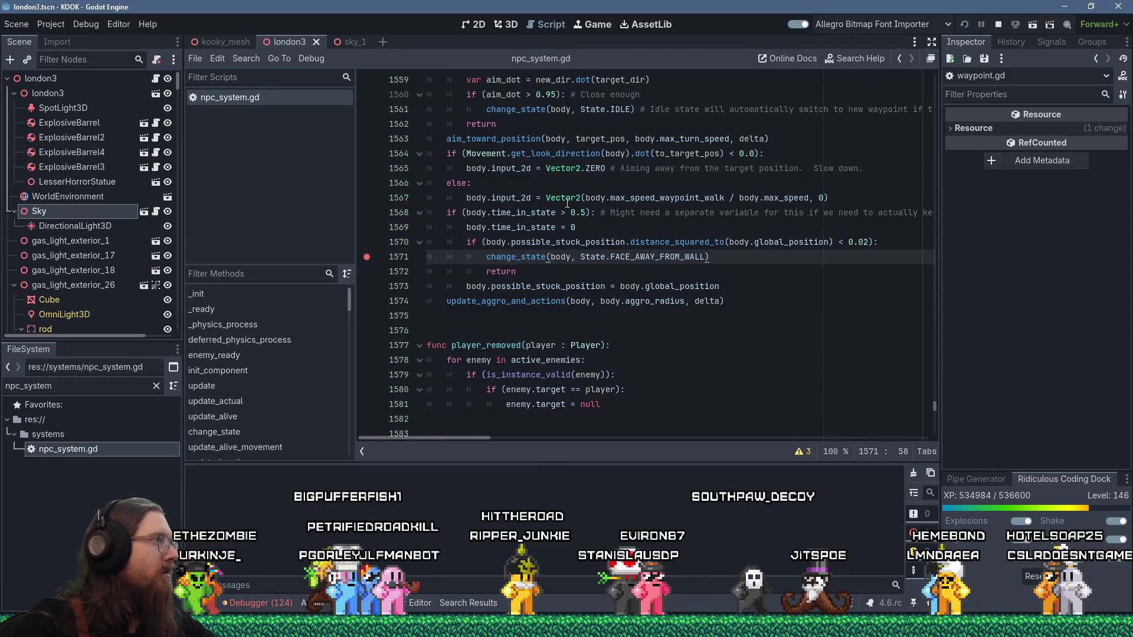
mouse_move(567, 203)
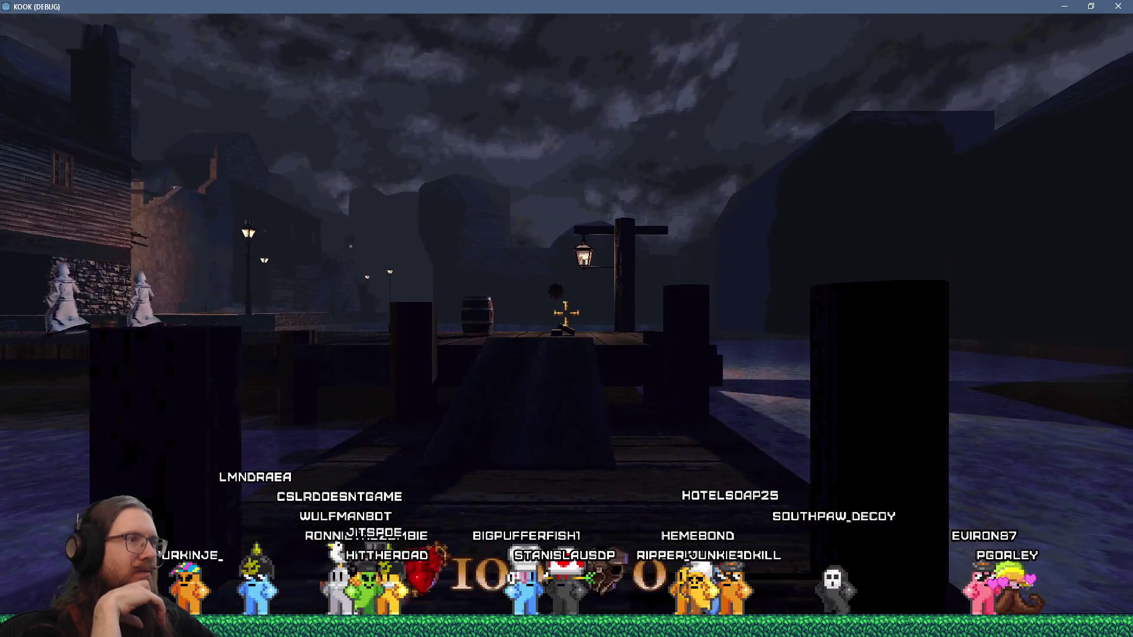
Walk along the pier, enable god mode in the console, and play until the breakpoint triggers
key(w)
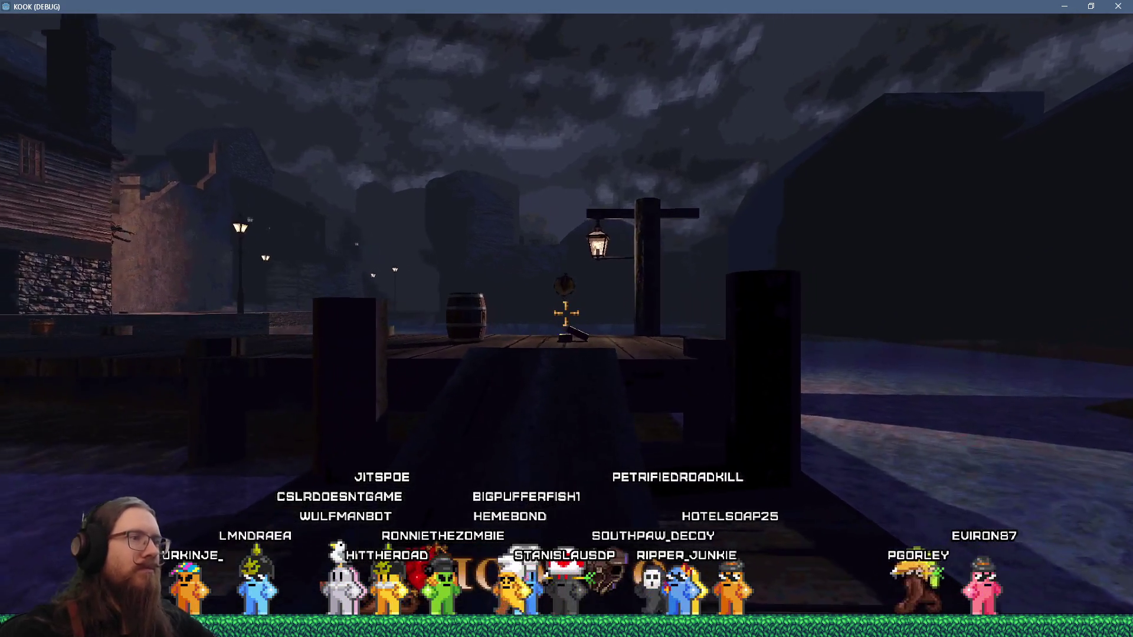
key(grave)
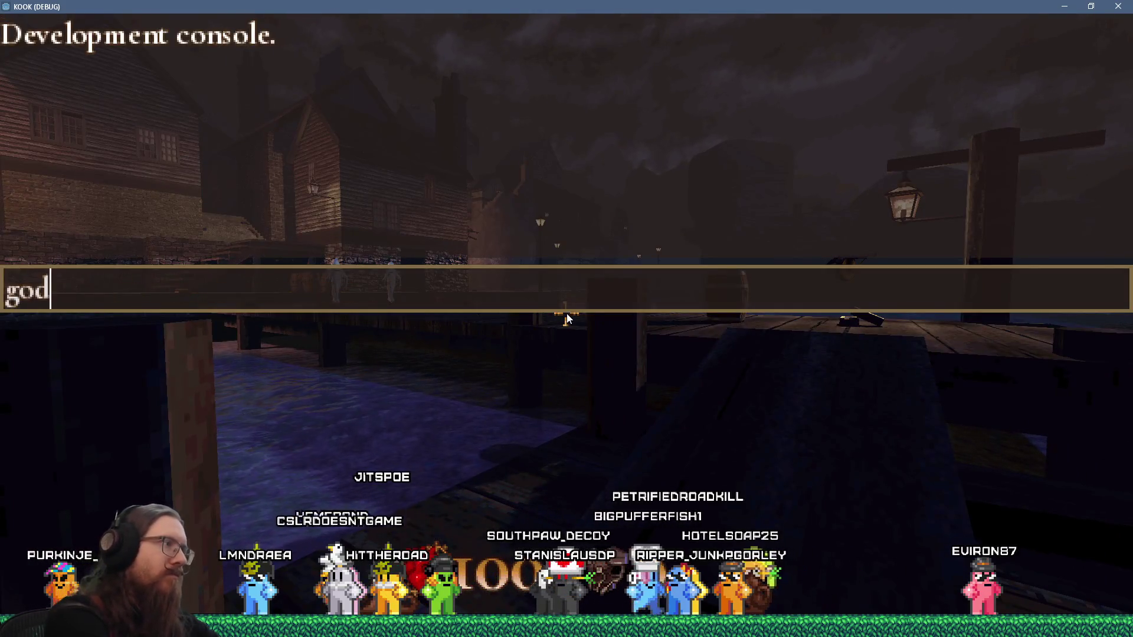
key(Return)
key(w)
key(w)
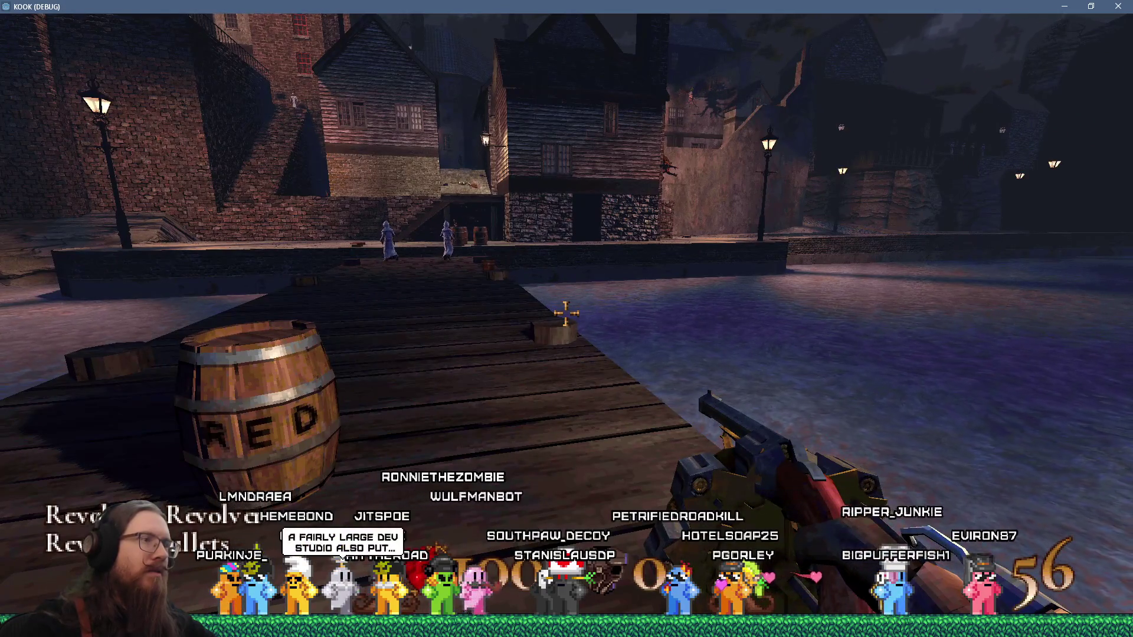
Walk the player along the pier, past the alley and up to the upper walkway
key(w)
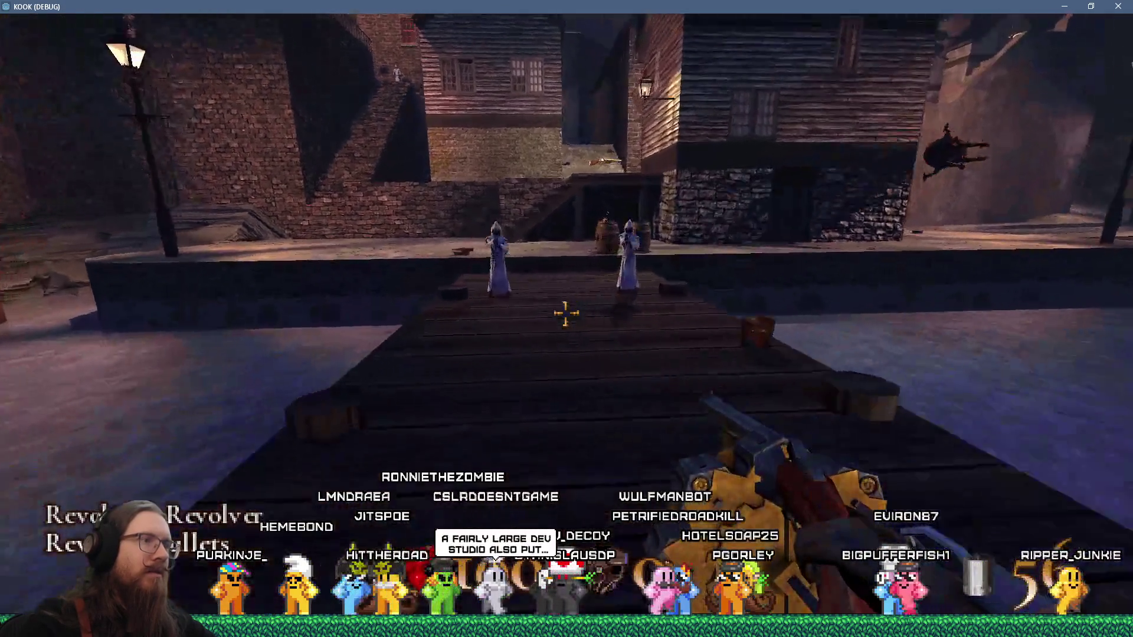
key(w)
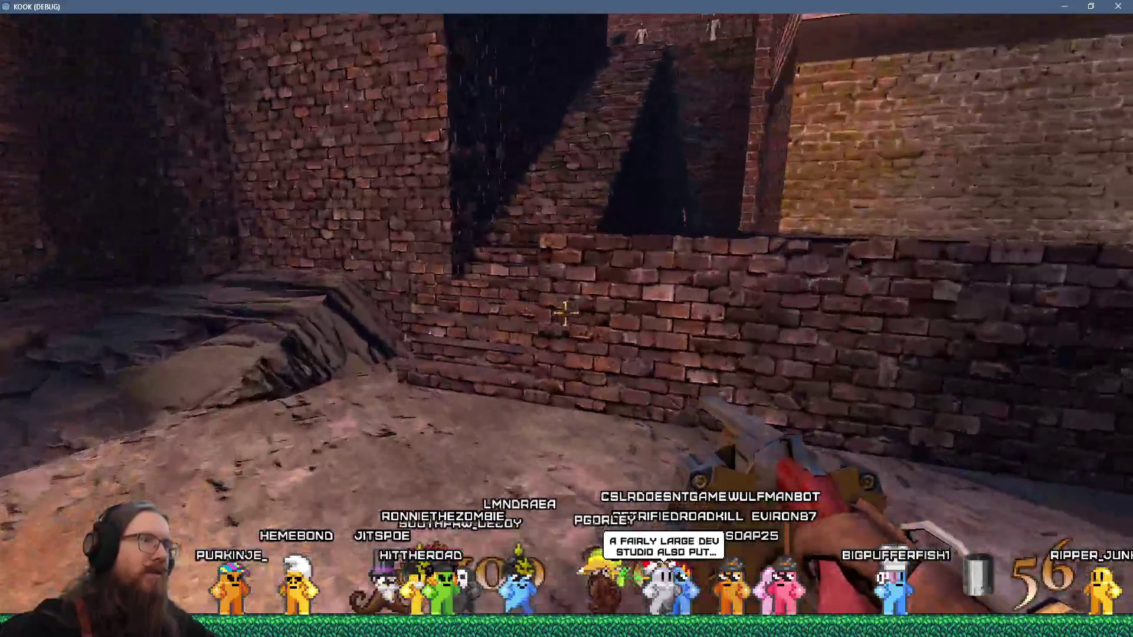
key(w)
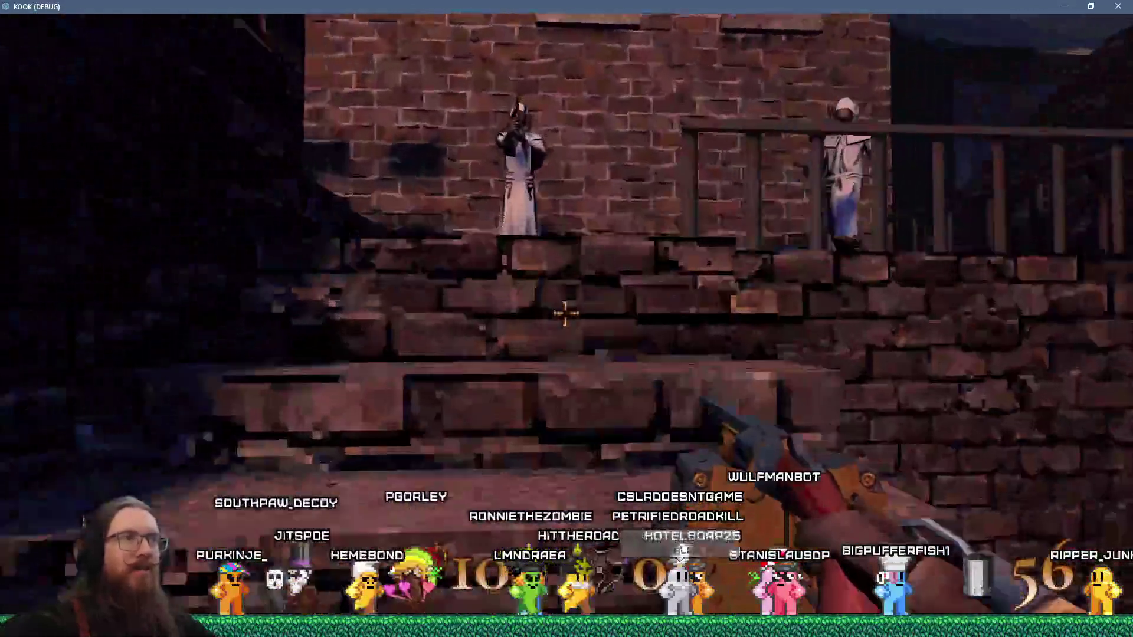
key(w)
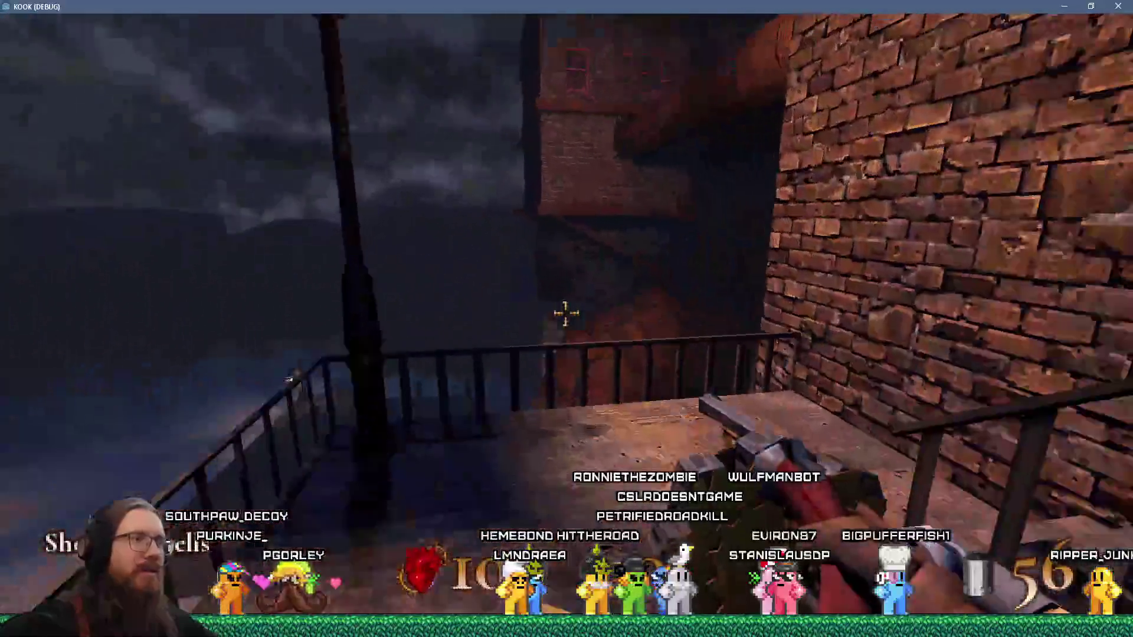
Undo the stray 'u' on line 1571 of npc_system.gd and resume the game from the breakpoint
text(u)
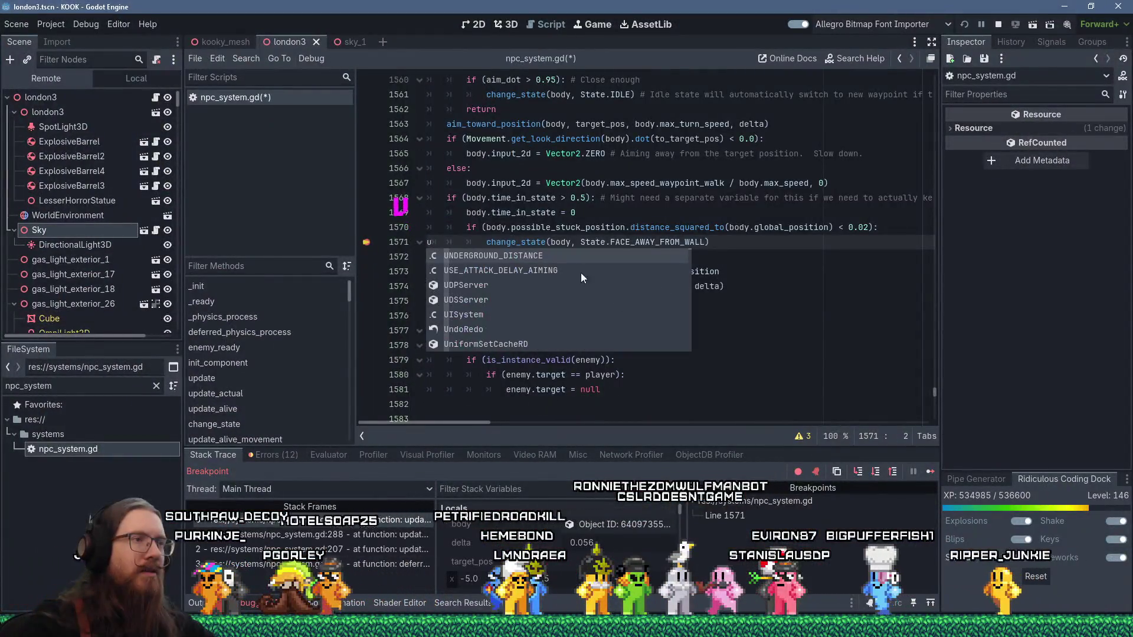
key(Escape)
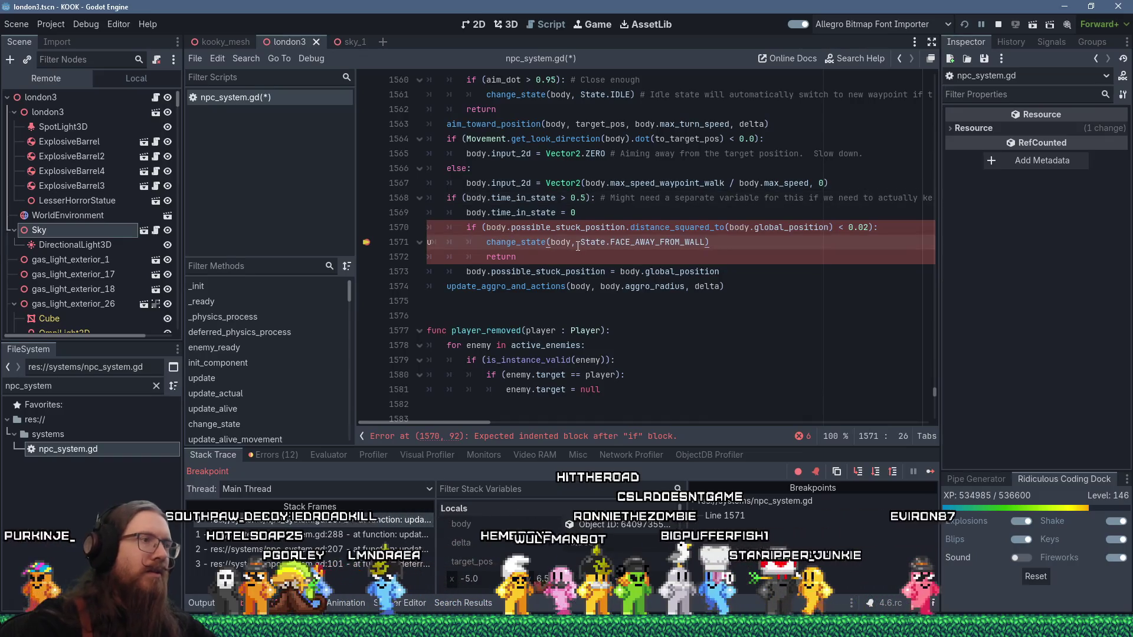
key(ctrl+z)
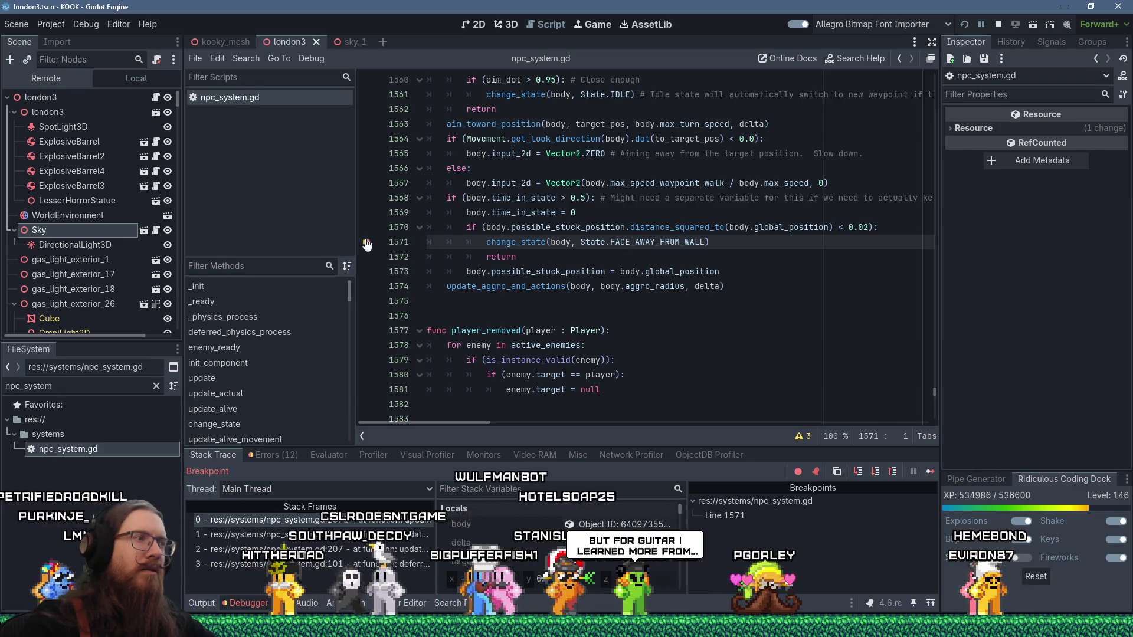
click(929, 473)
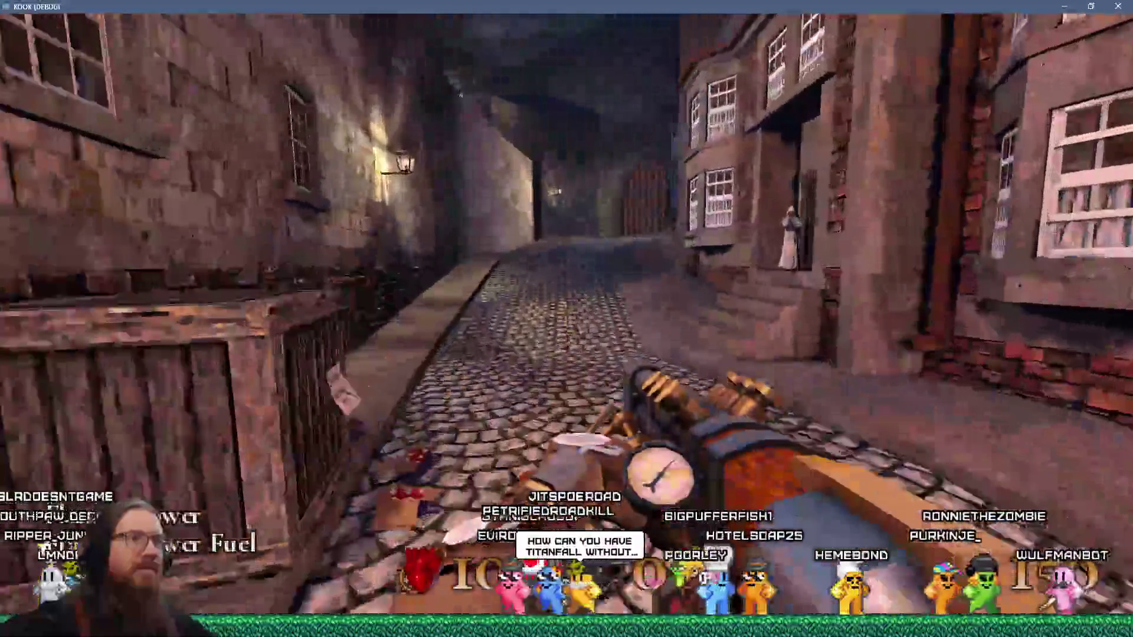
Walk the cobbled street past the crate and hooded enemies into the dark brick archway
key(w)
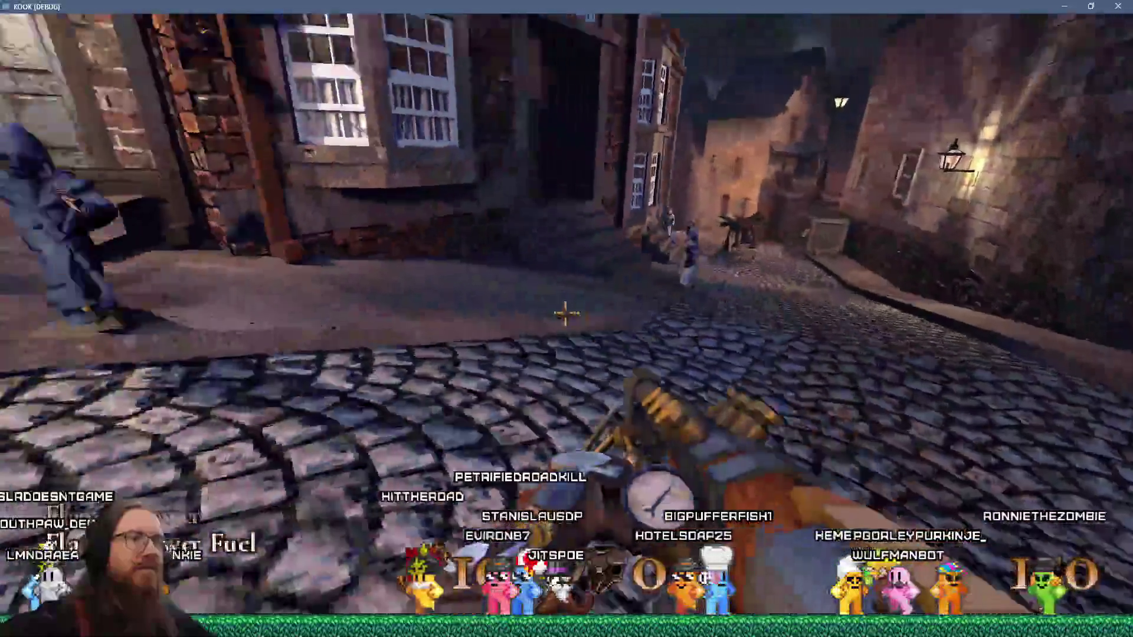
key(w)
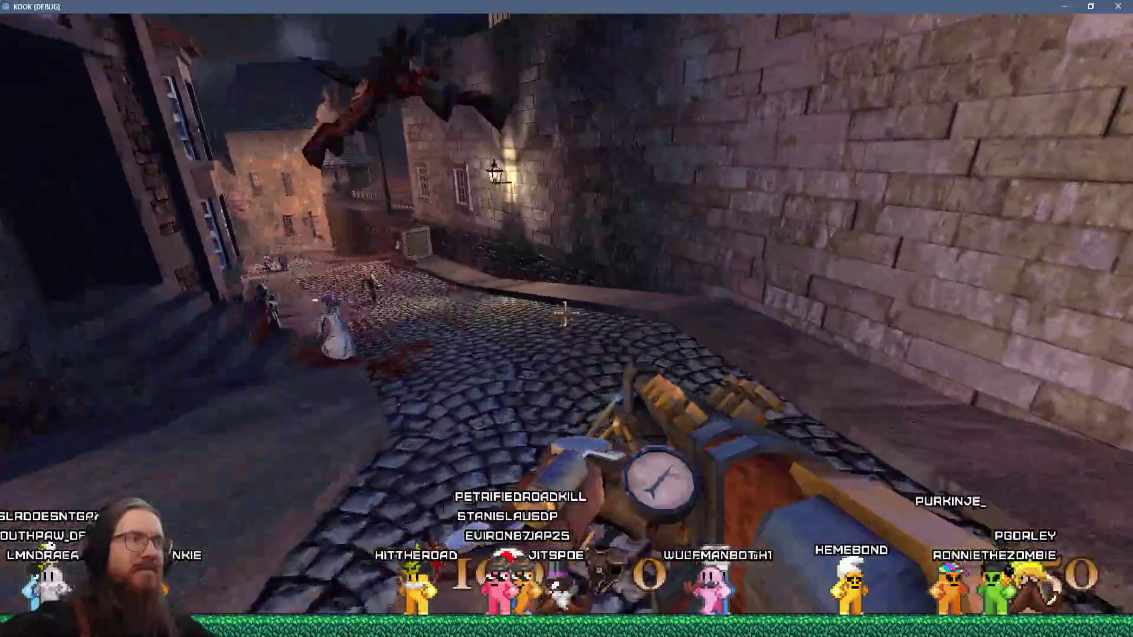
key(w)
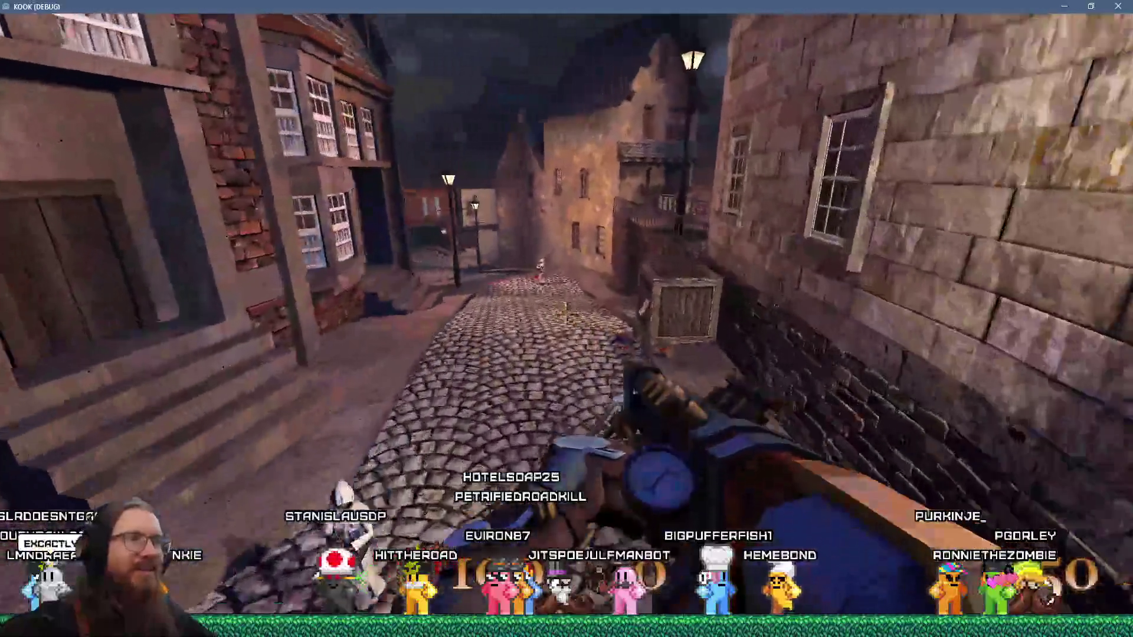
key(w)
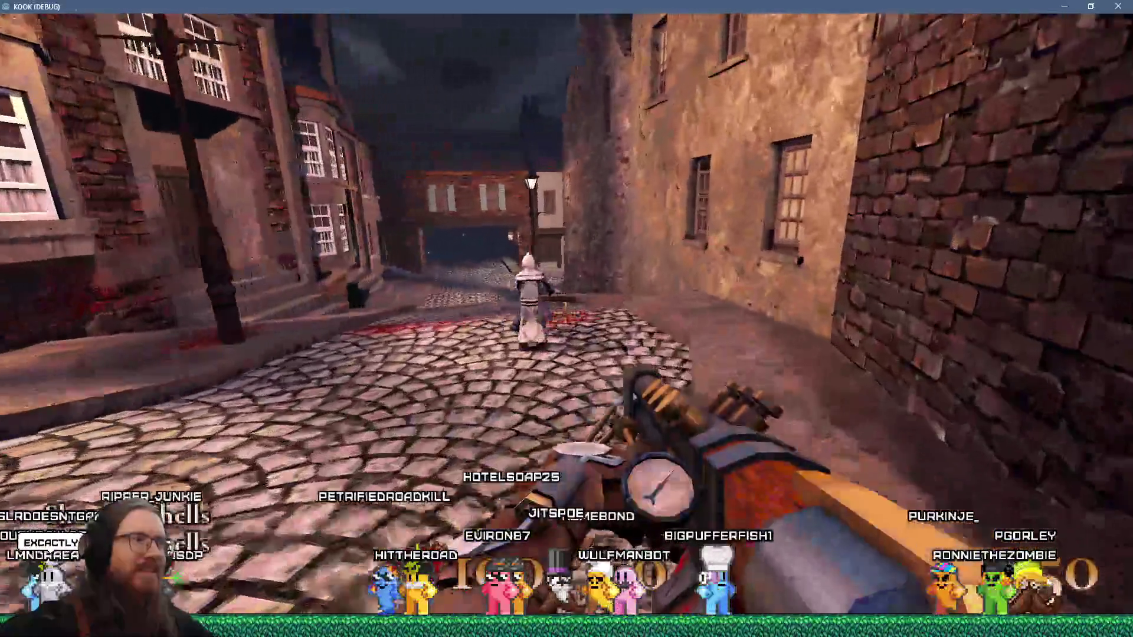
key(w)
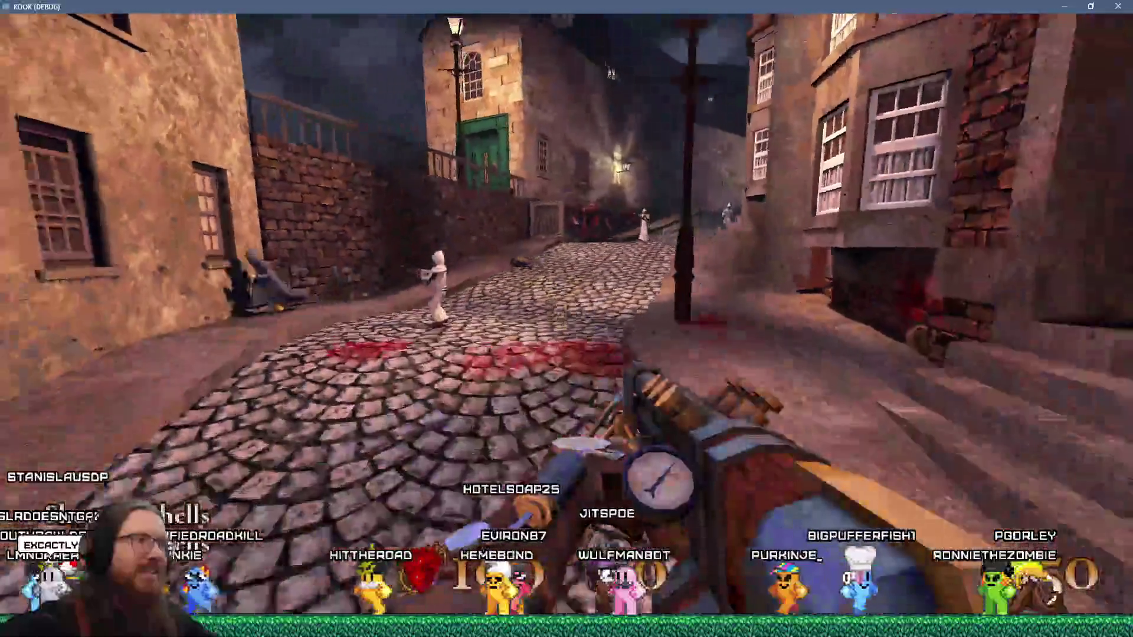
key(w)
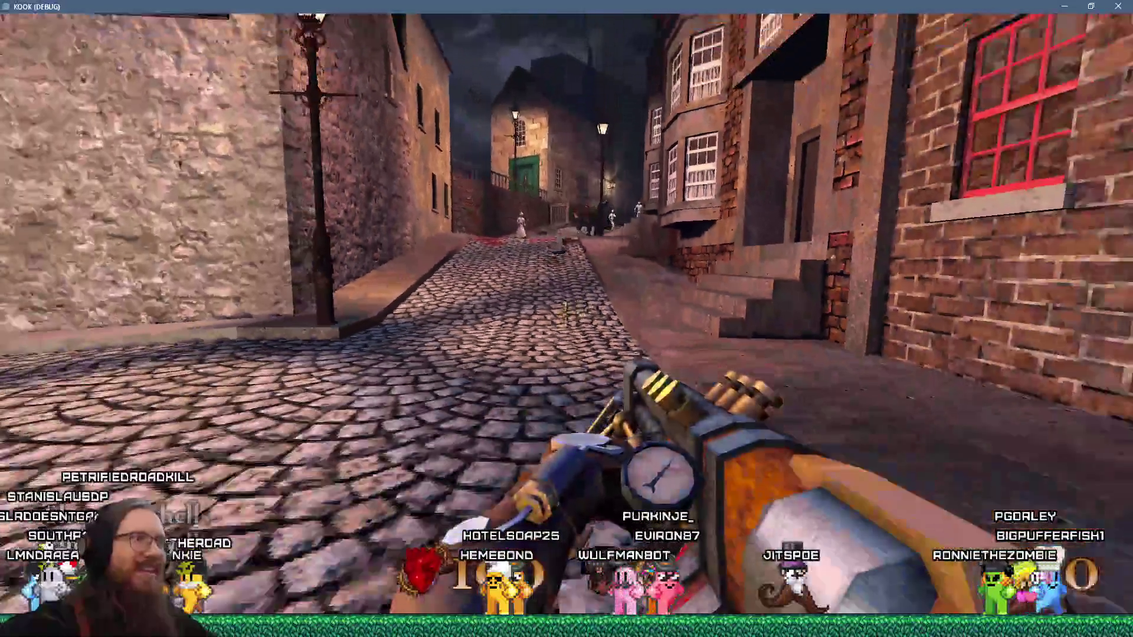
key(w)
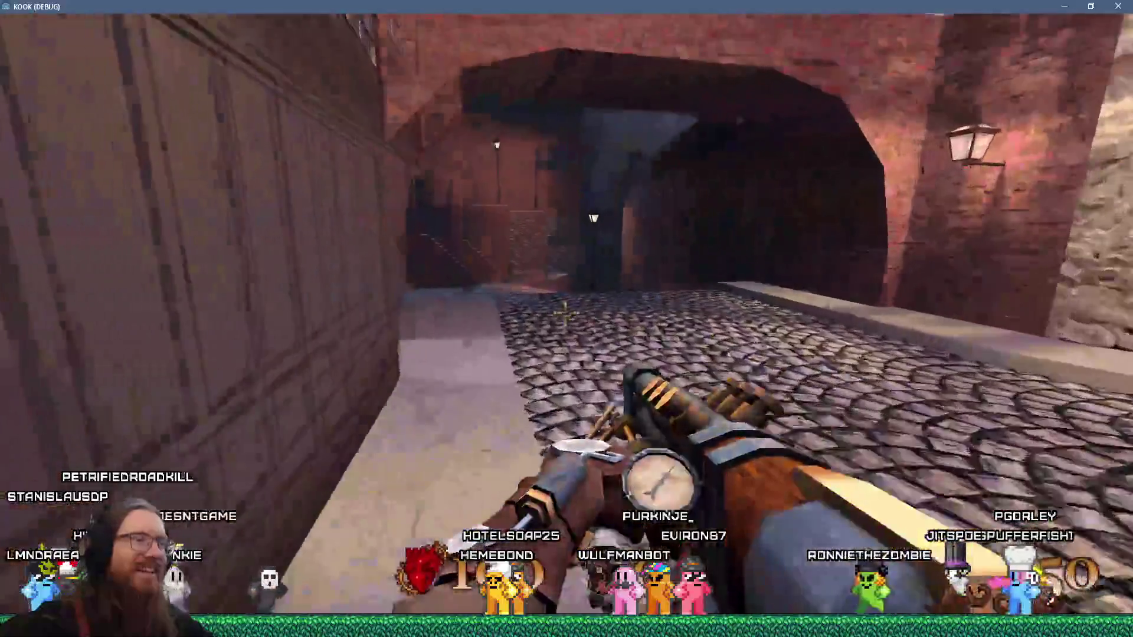
Enable notarget from the console, then walk past the stairs toward the lamp-lit plaza
key(grave)
text(notarget)
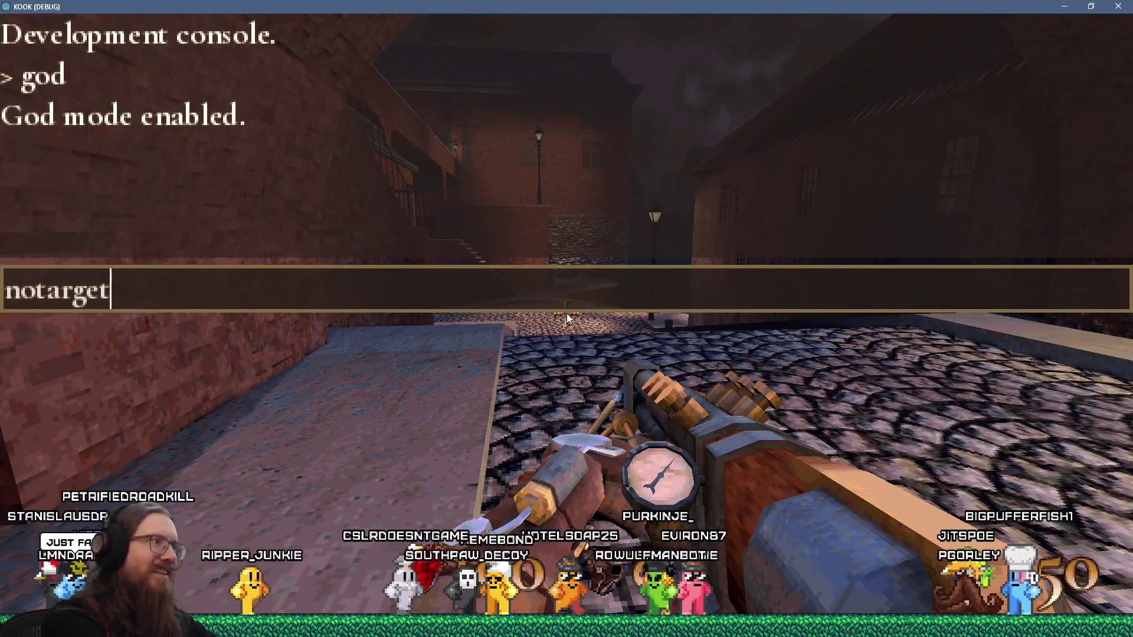
key(Return)
key(grave)
key(w)
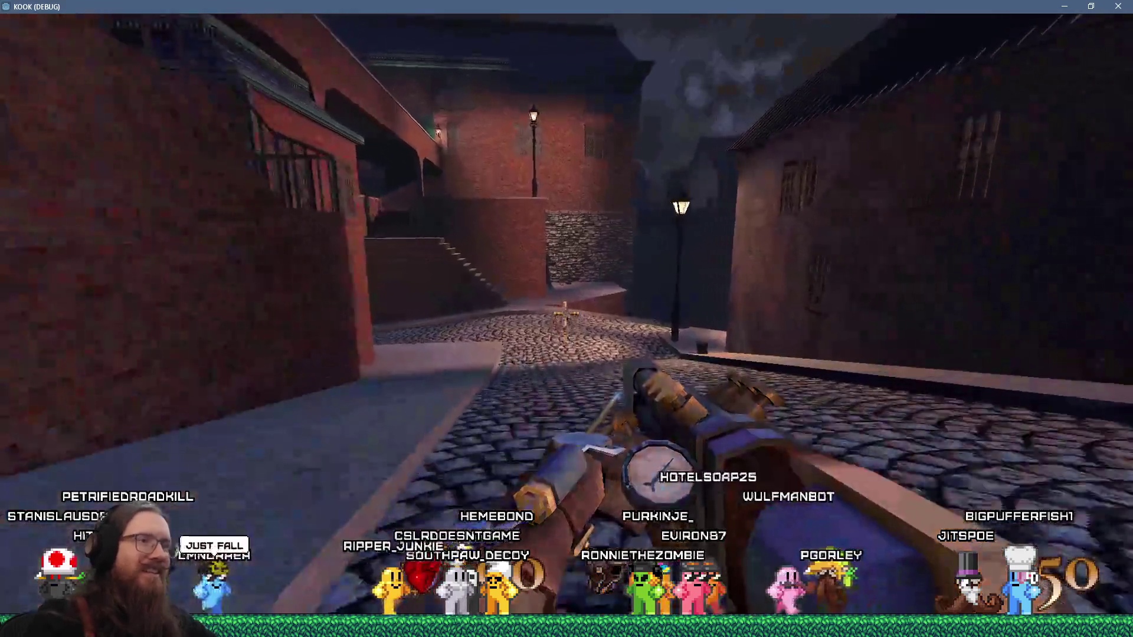
key(w)
key(w)
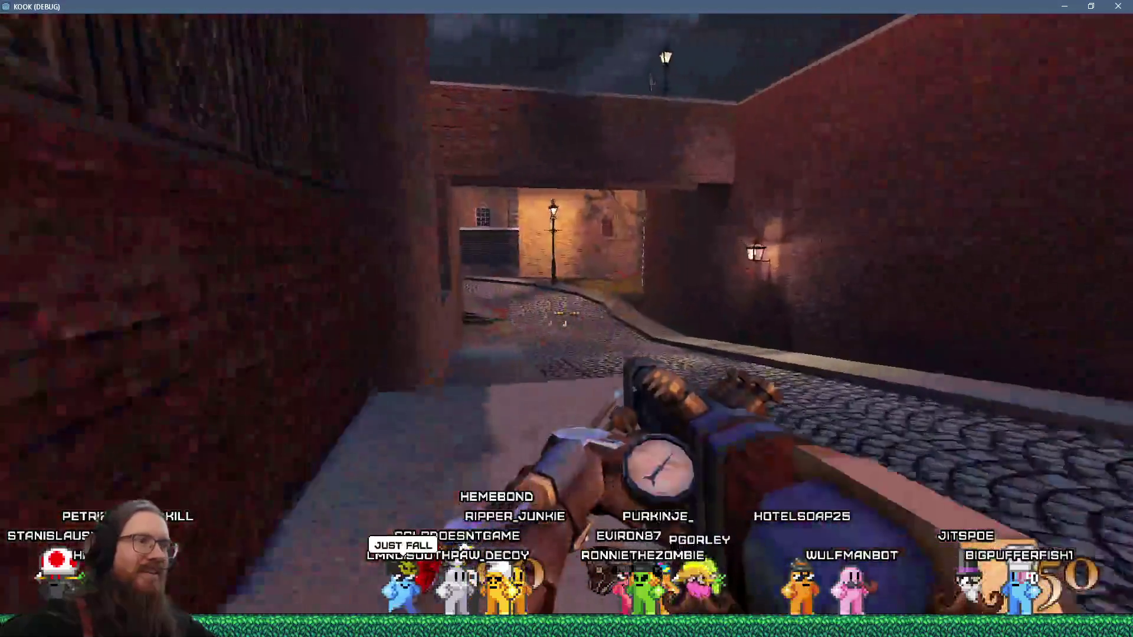
key(w)
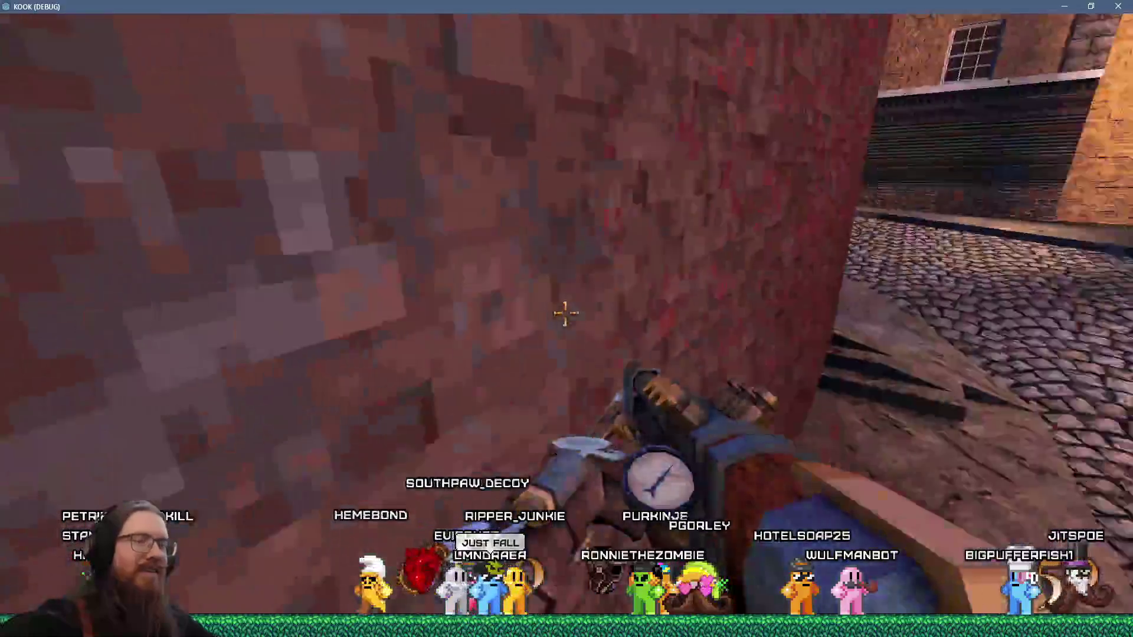
key(w)
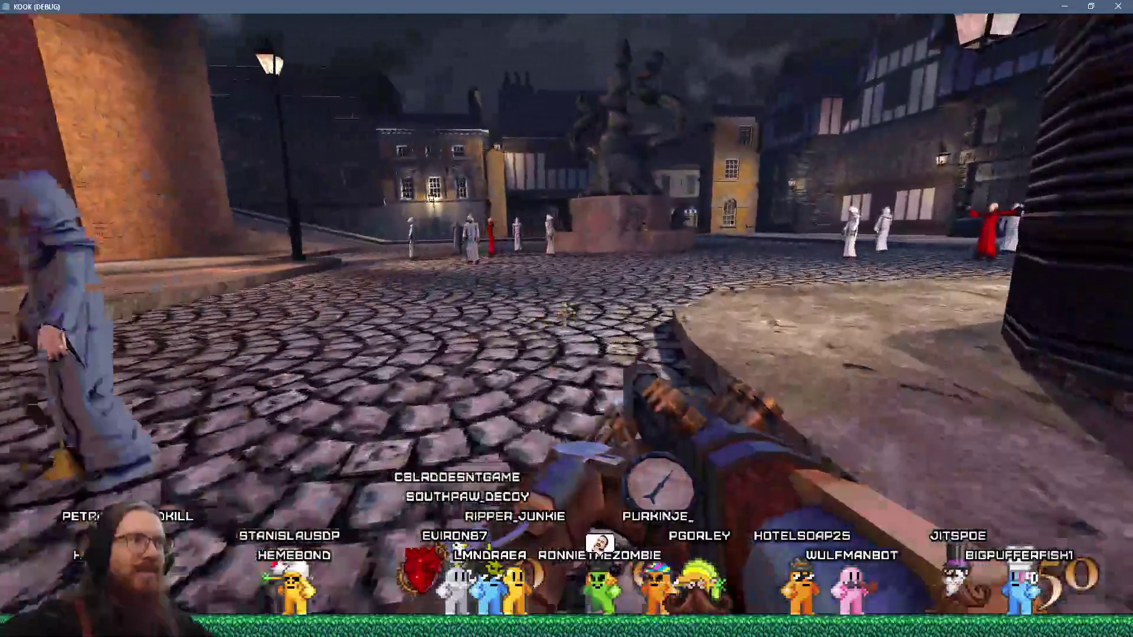
Toggle notarget off again and walk through the enemy square and narrow alley to the archway
key(grave)
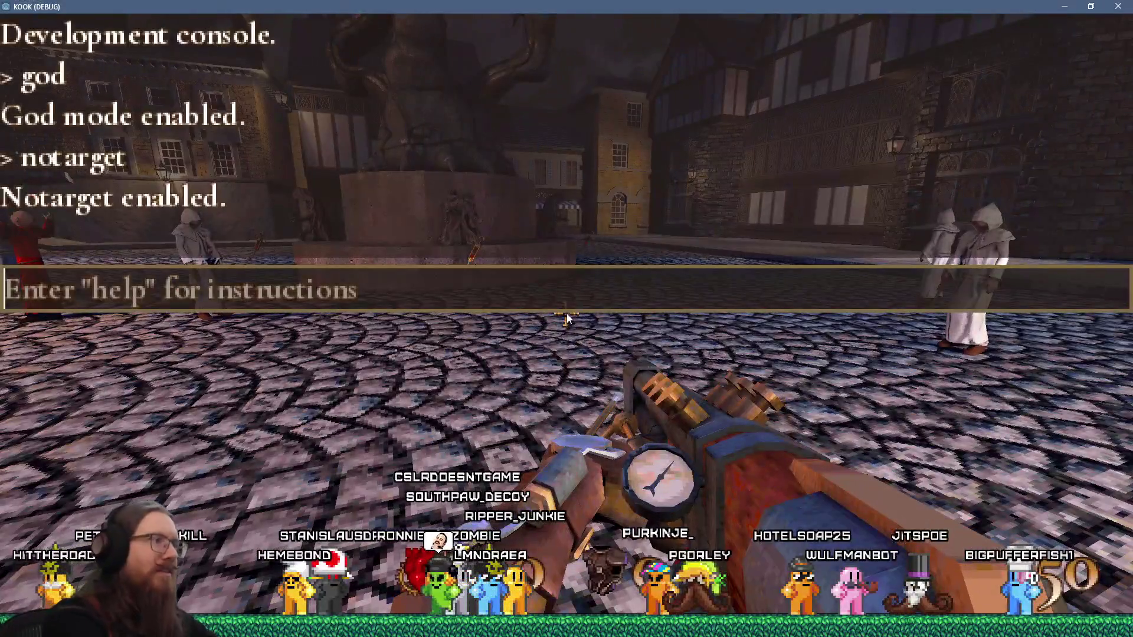
text(notarget)
key(Return)
key(w)
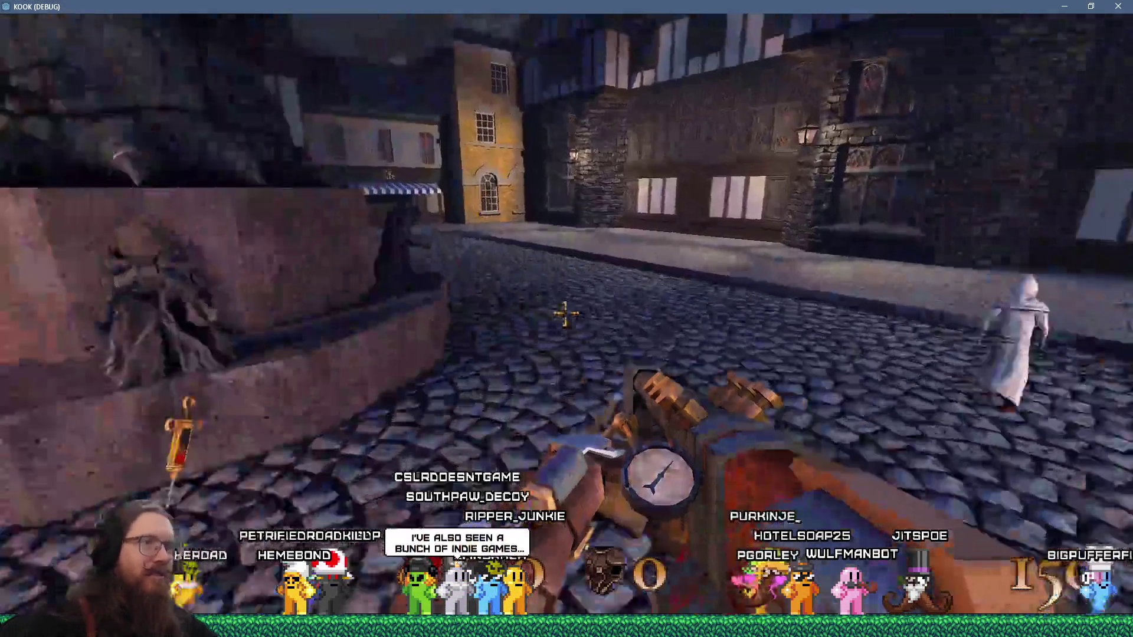
key(w)
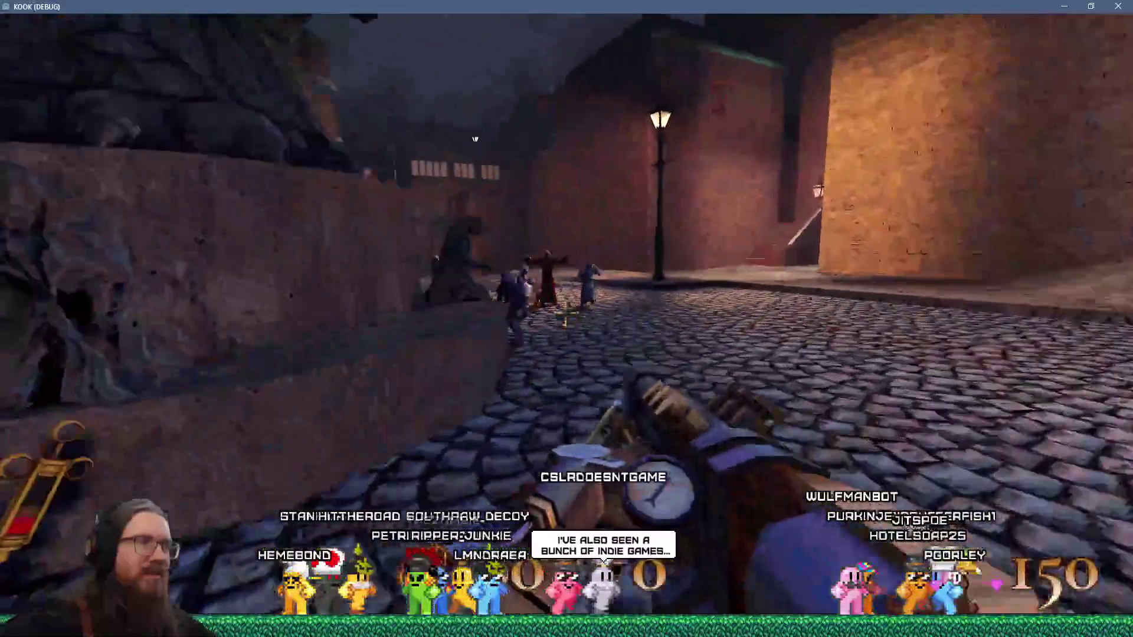
key(w)
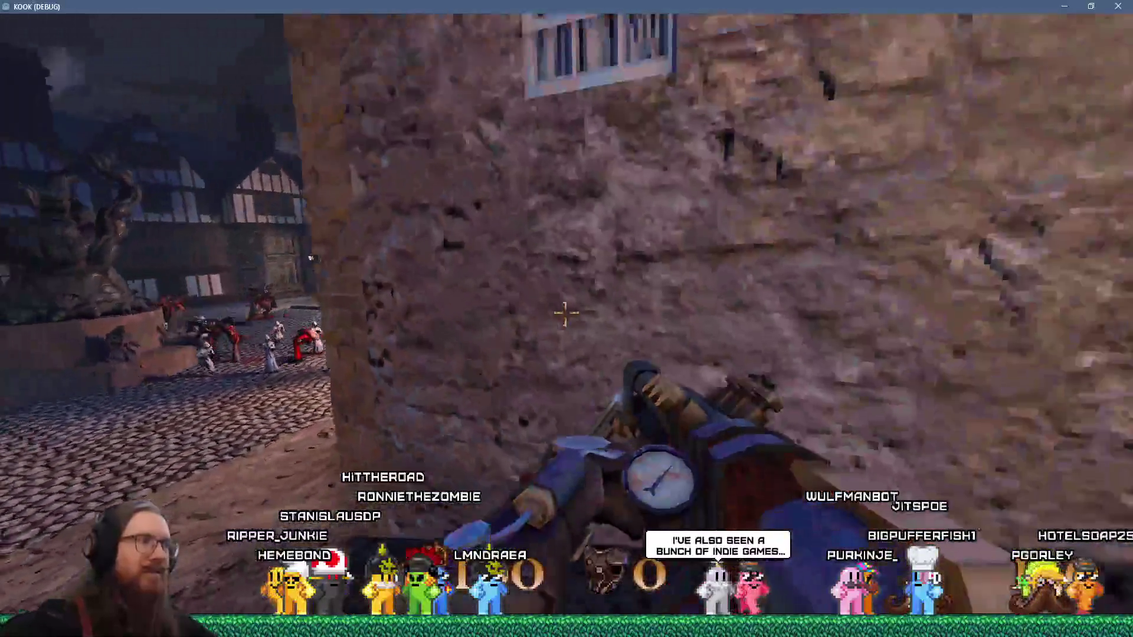
key(w)
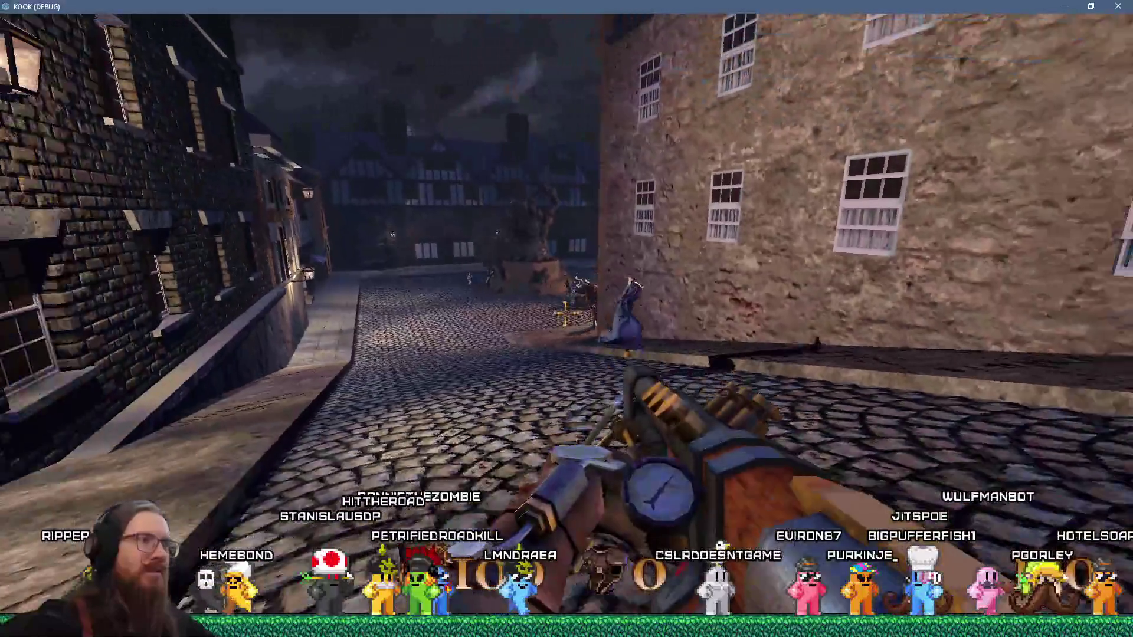
key(w)
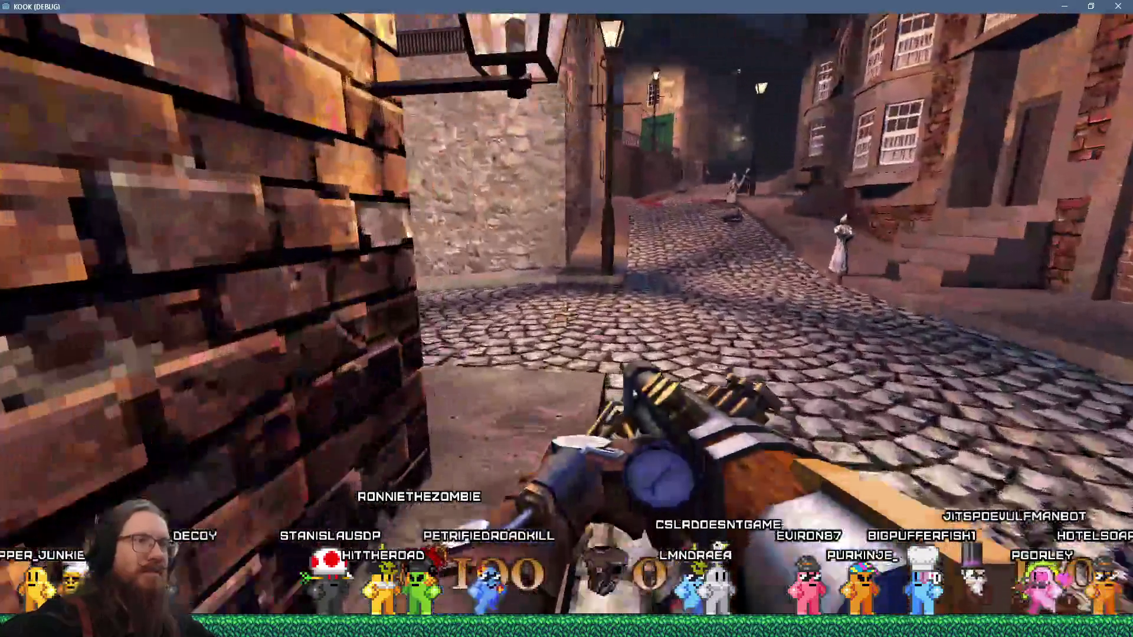
key(w)
Run notarget once more, then head down the alley and fire a shot near the stone stairs
key(grave)
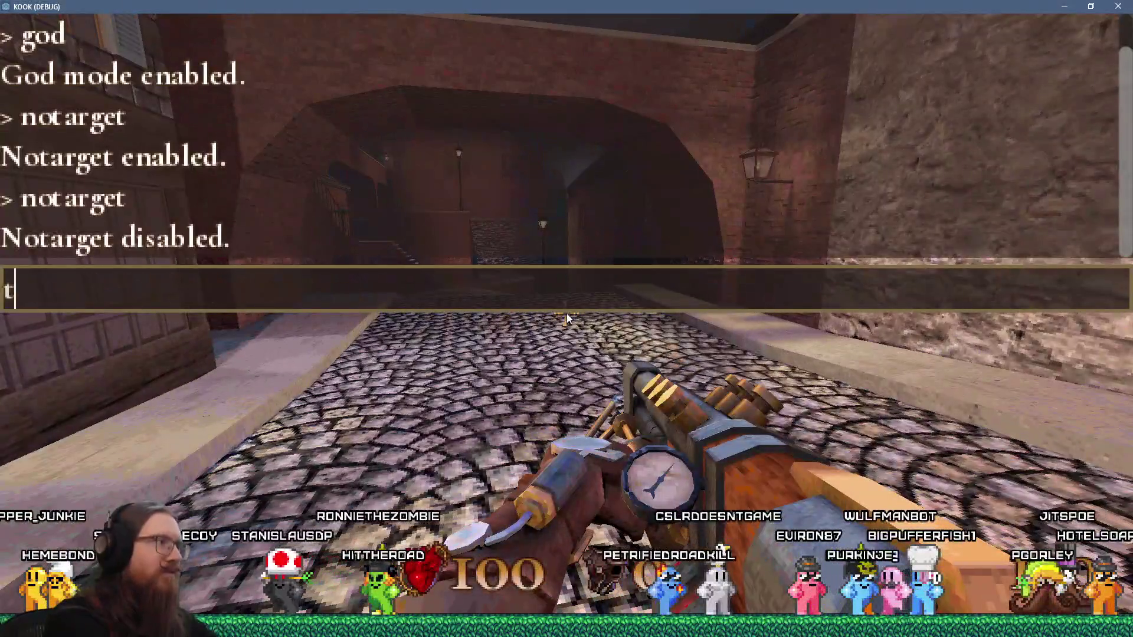
text(target)
key(Return)
key(grave)
key(w)
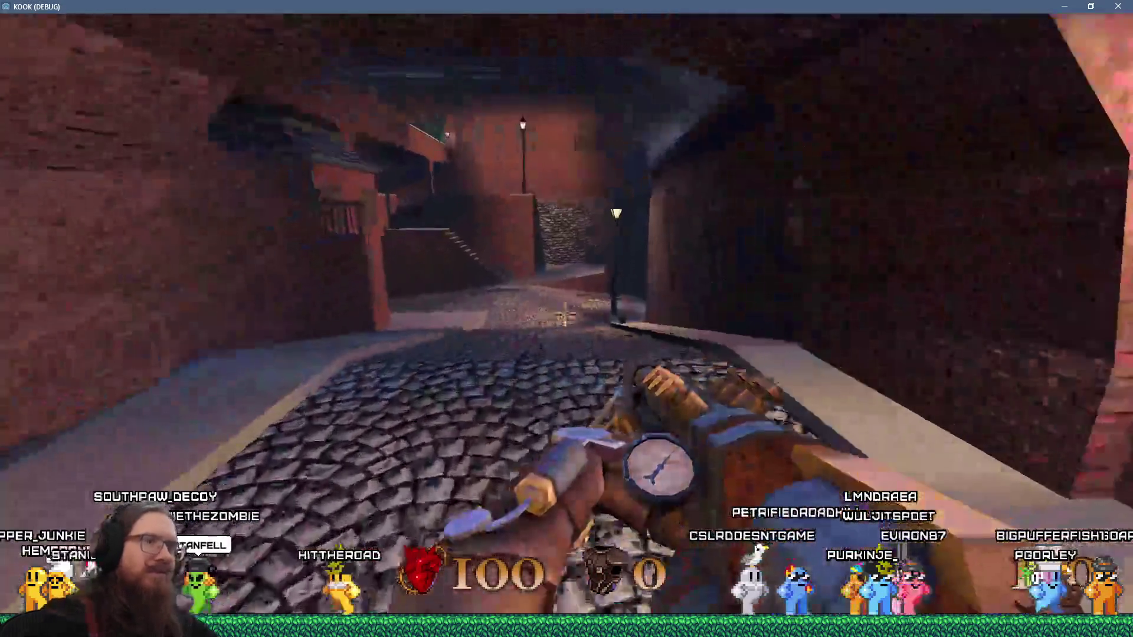
key(w)
click(567, 315)
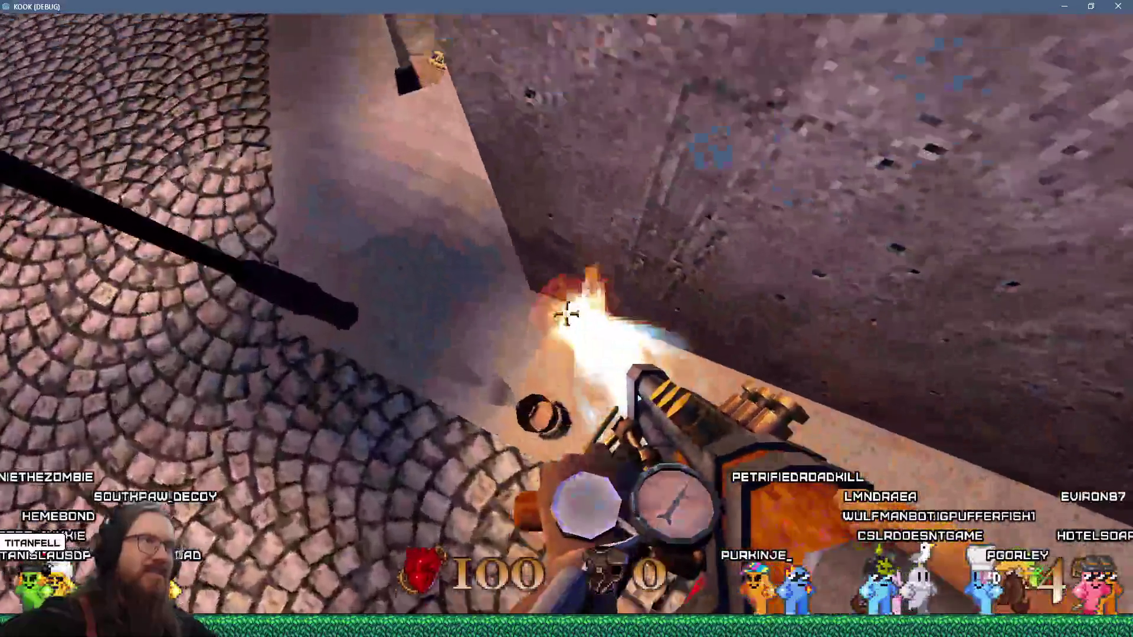
Go down the stairs, through the alleys and sandy shore, onto the cobbled street
key(w)
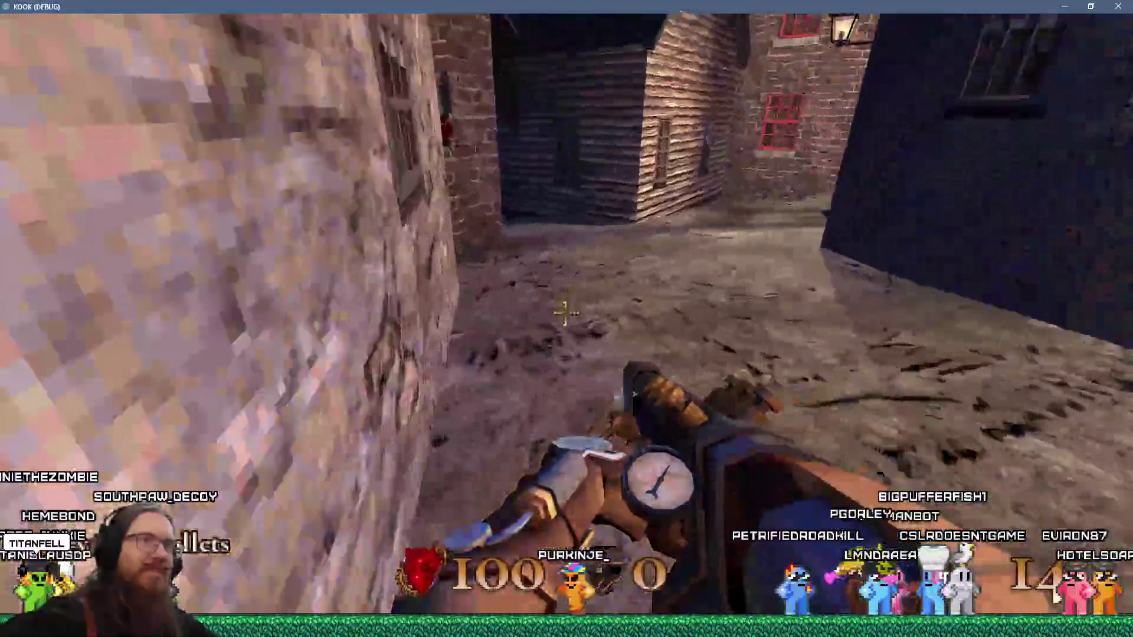
key(w)
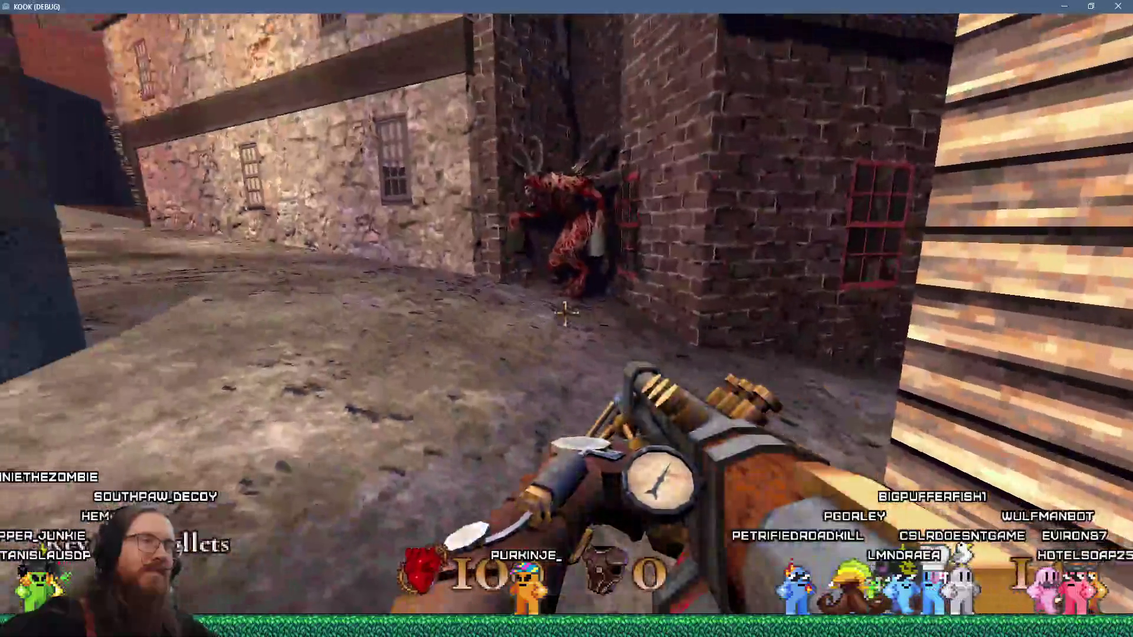
key(w)
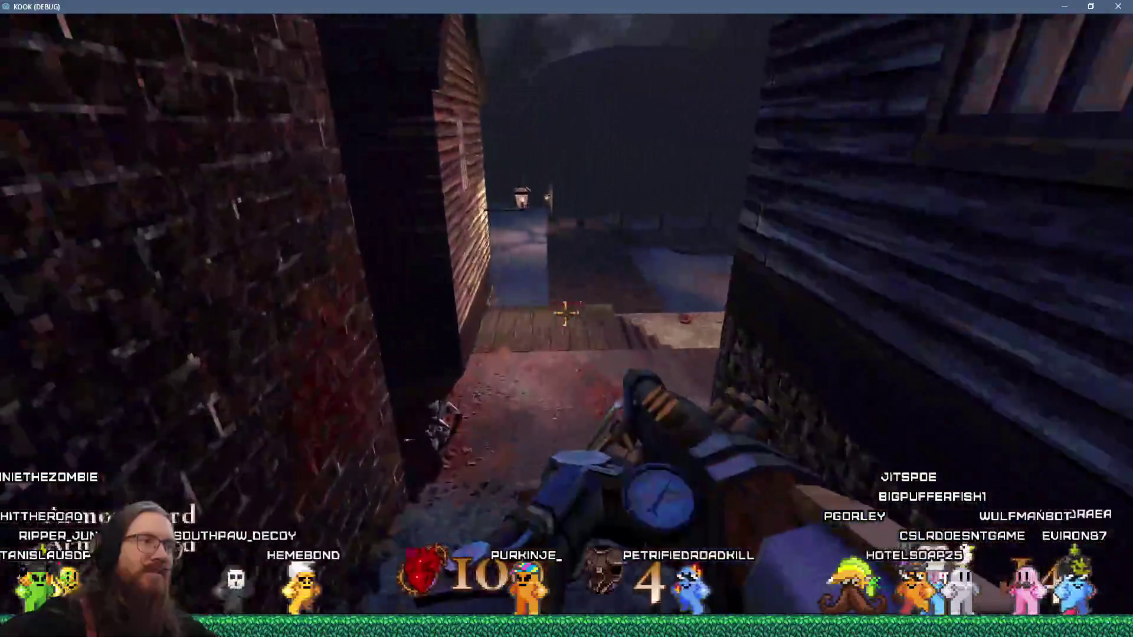
key(w)
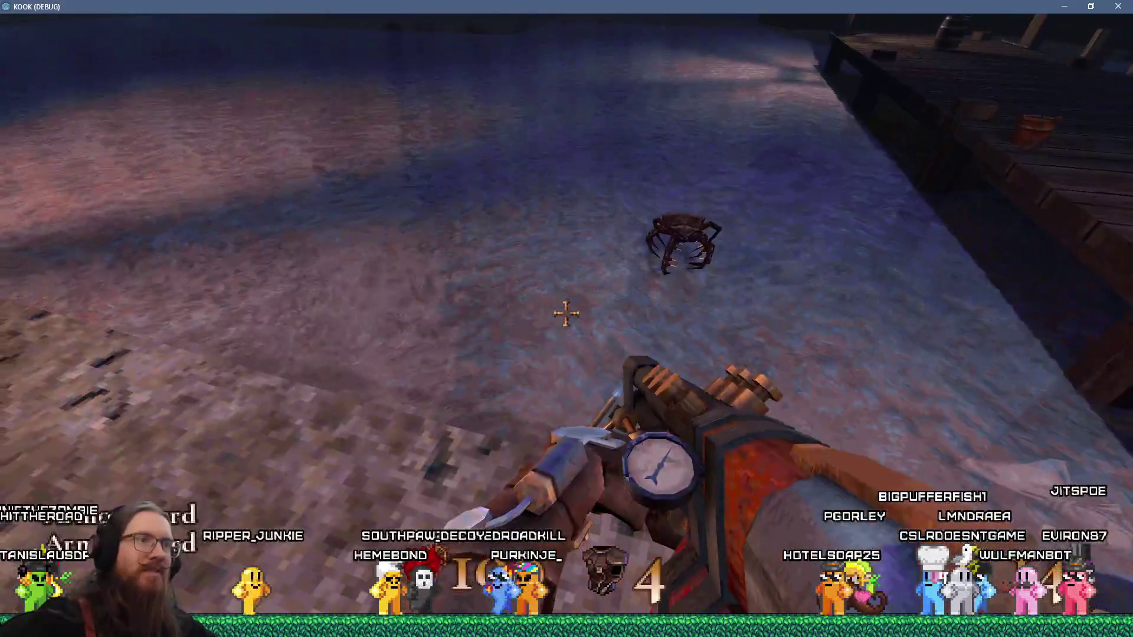
key(w)
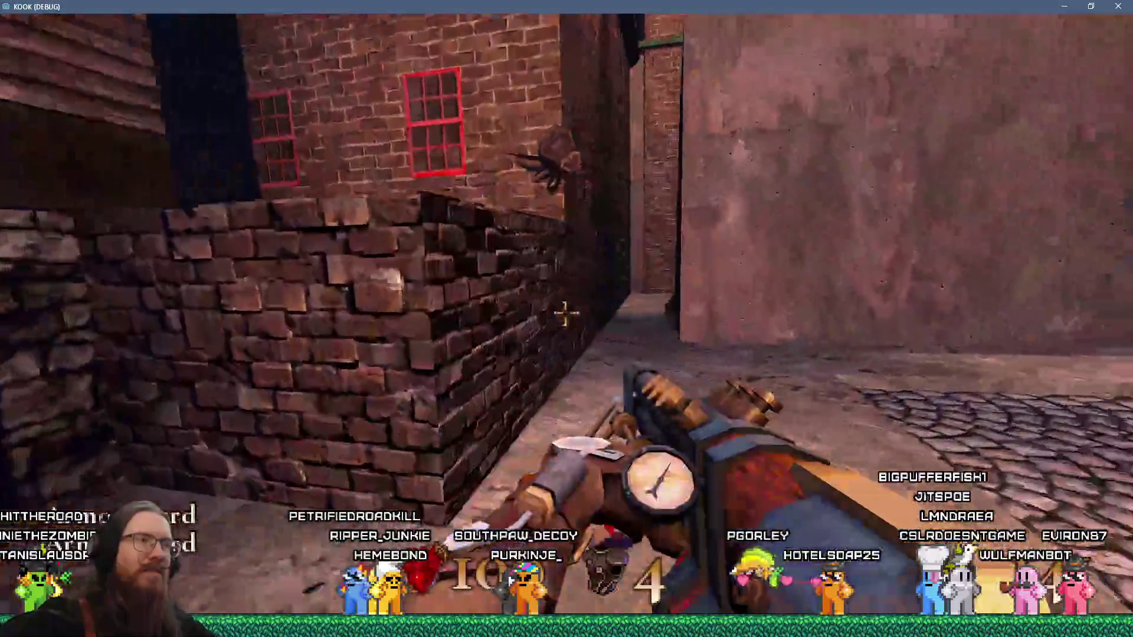
key(w)
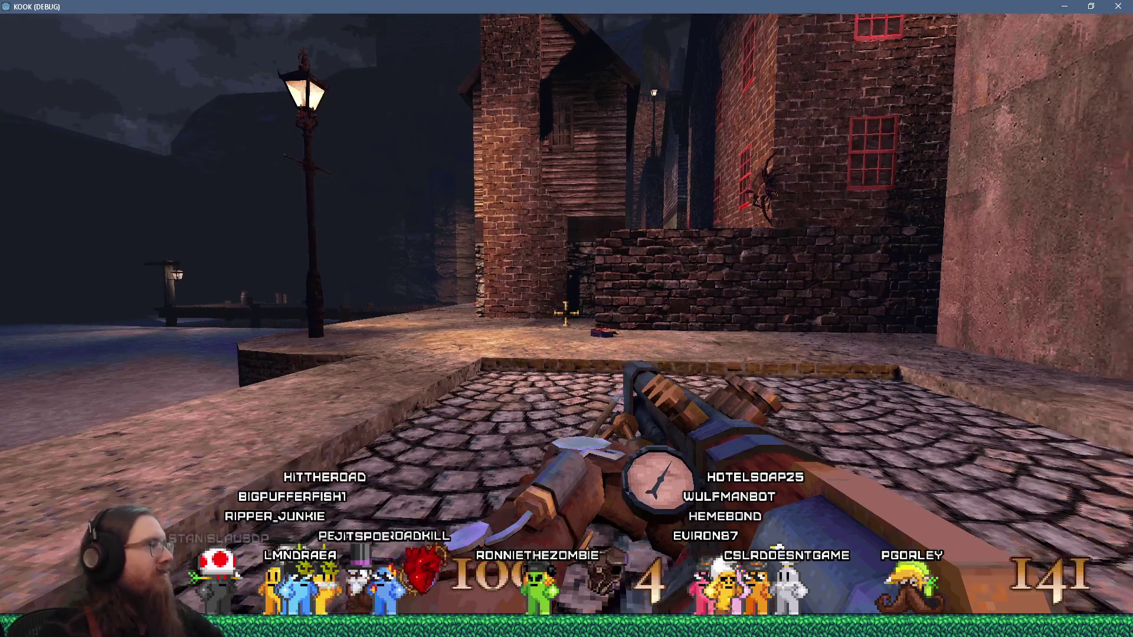
Walk from the quay through the courtyard and over the rooftops down to the cobbled street
key(w)
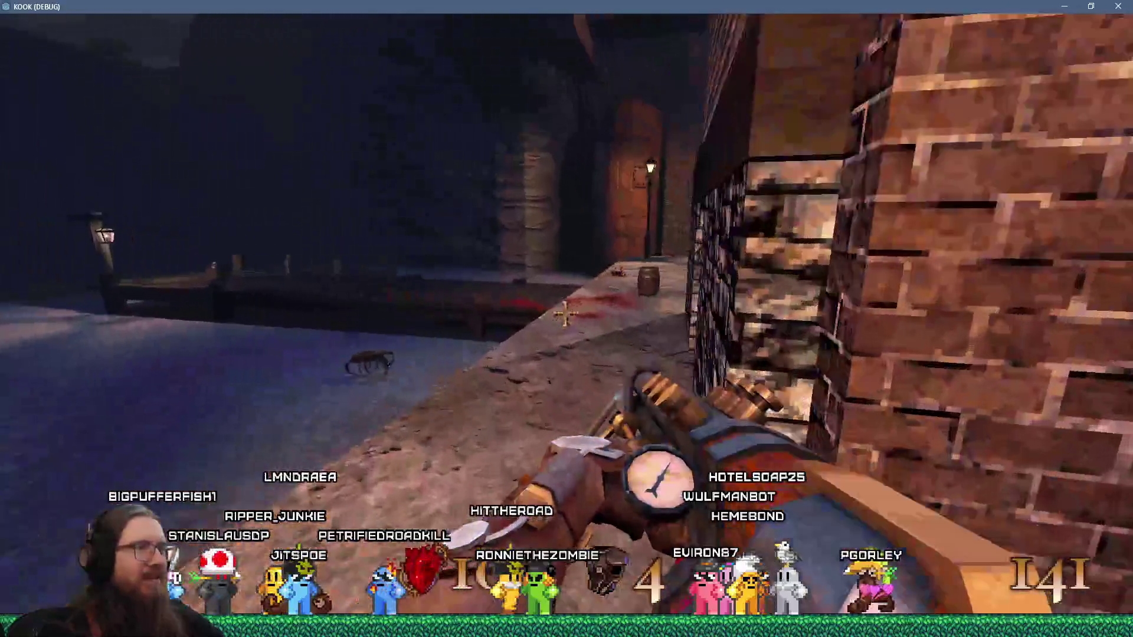
key(w)
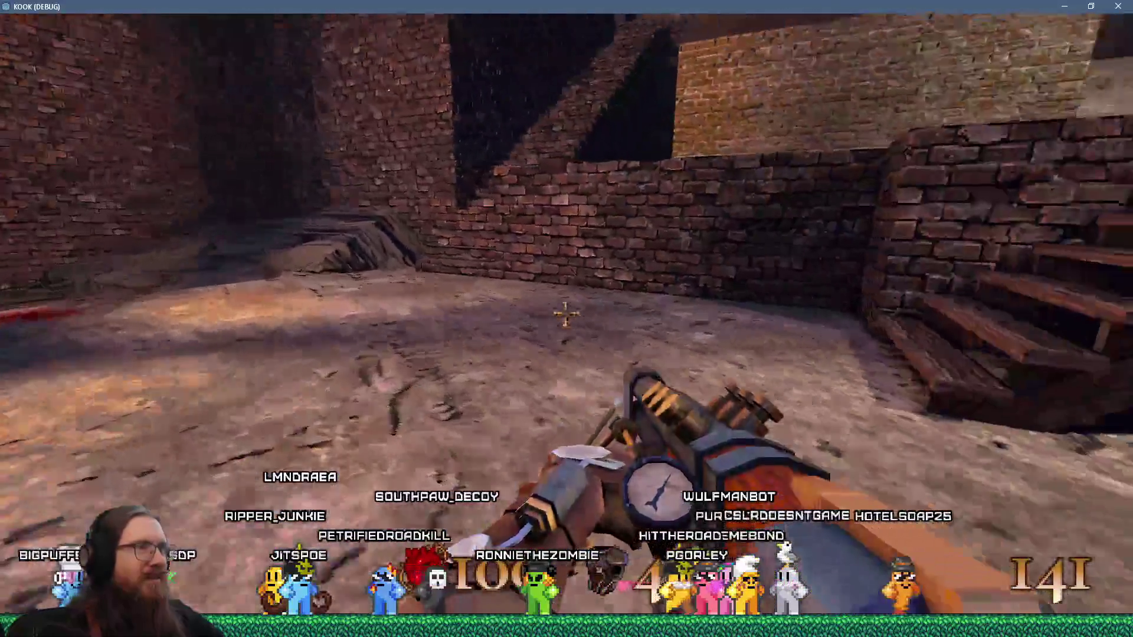
key(w)
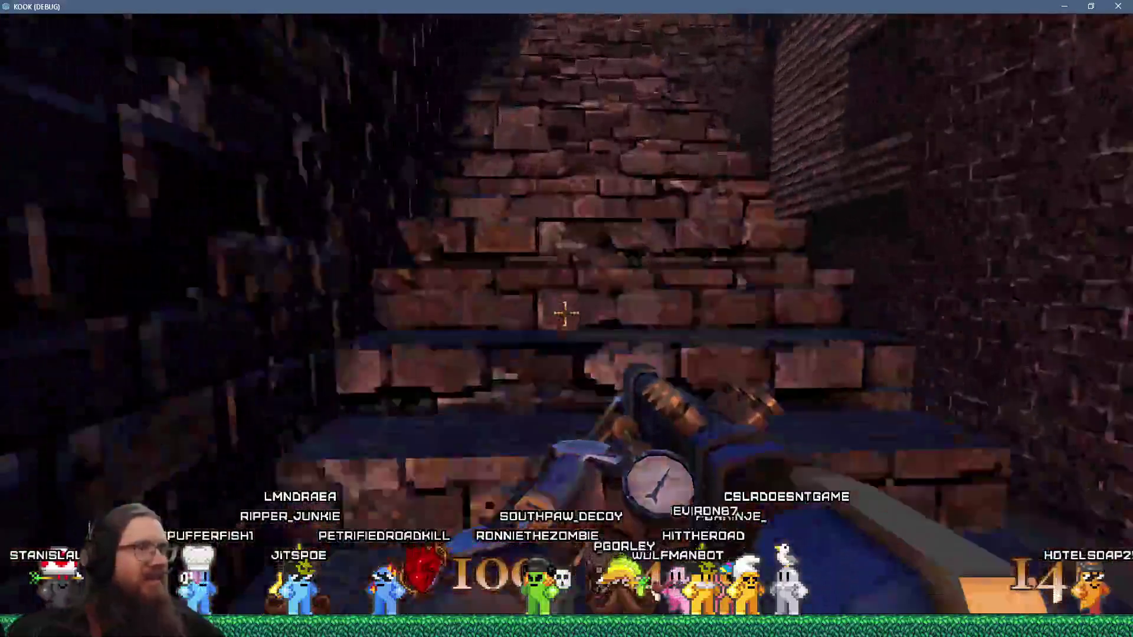
key(w)
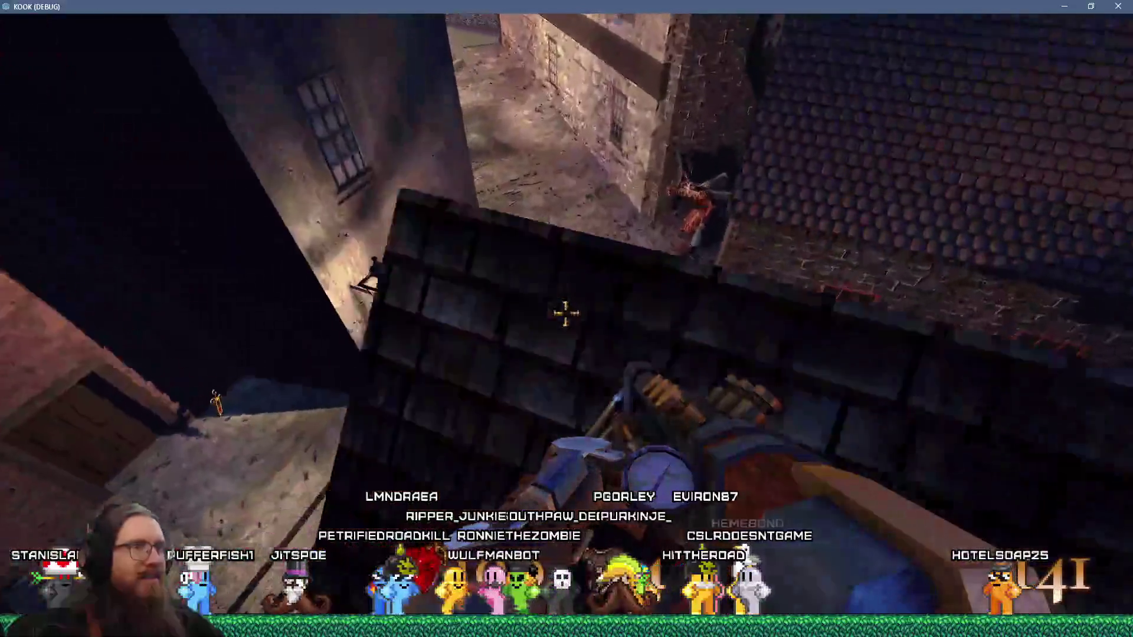
key(w)
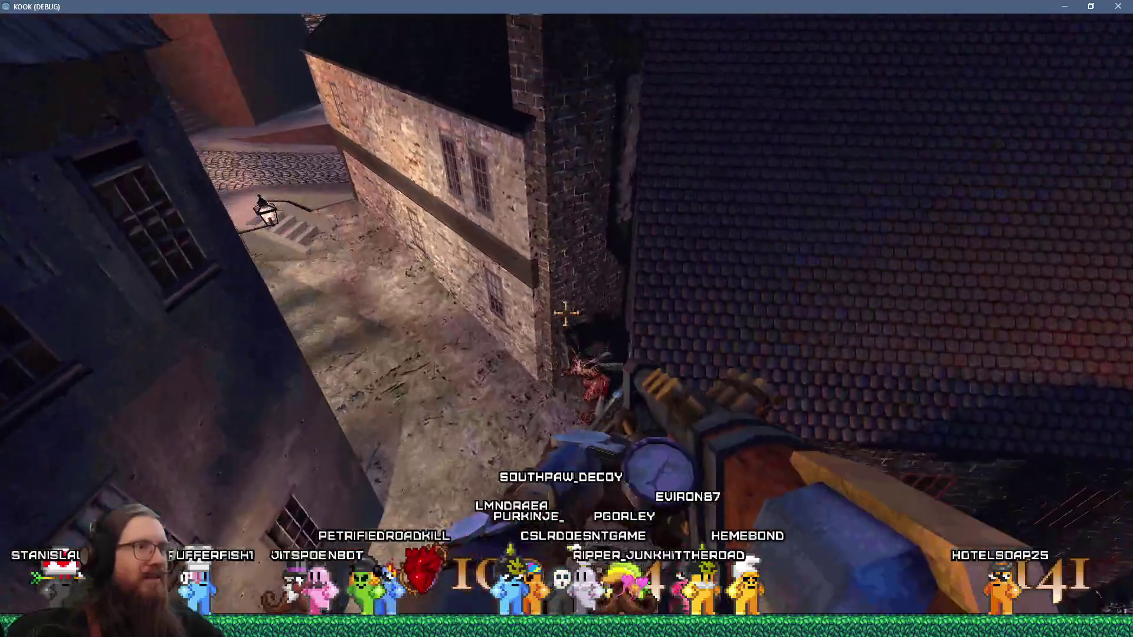
key(w)
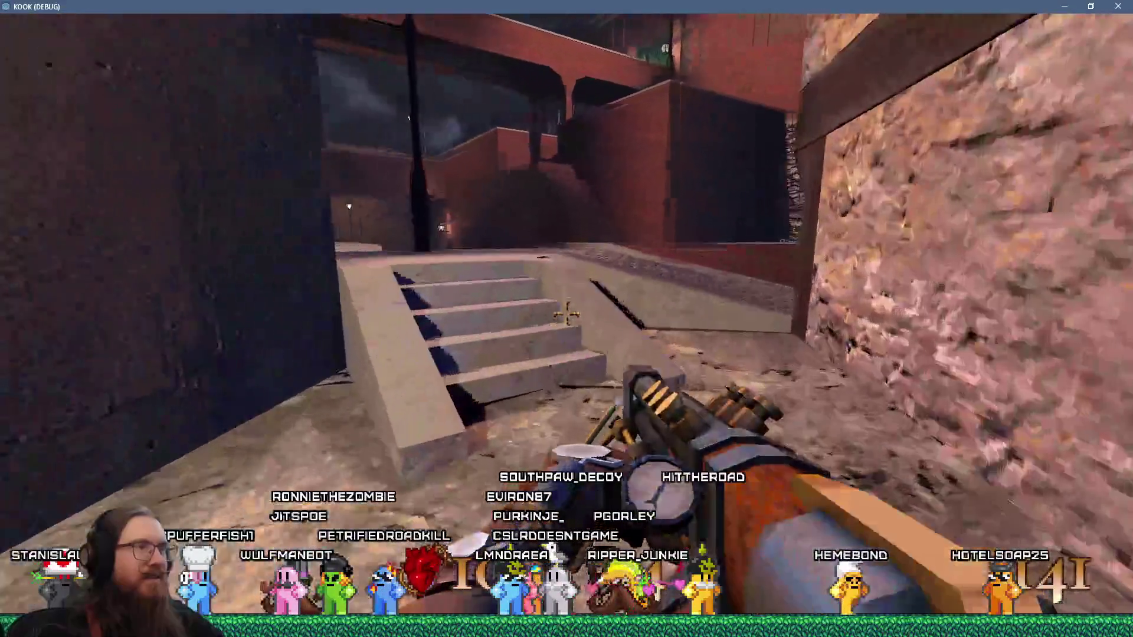
key(w)
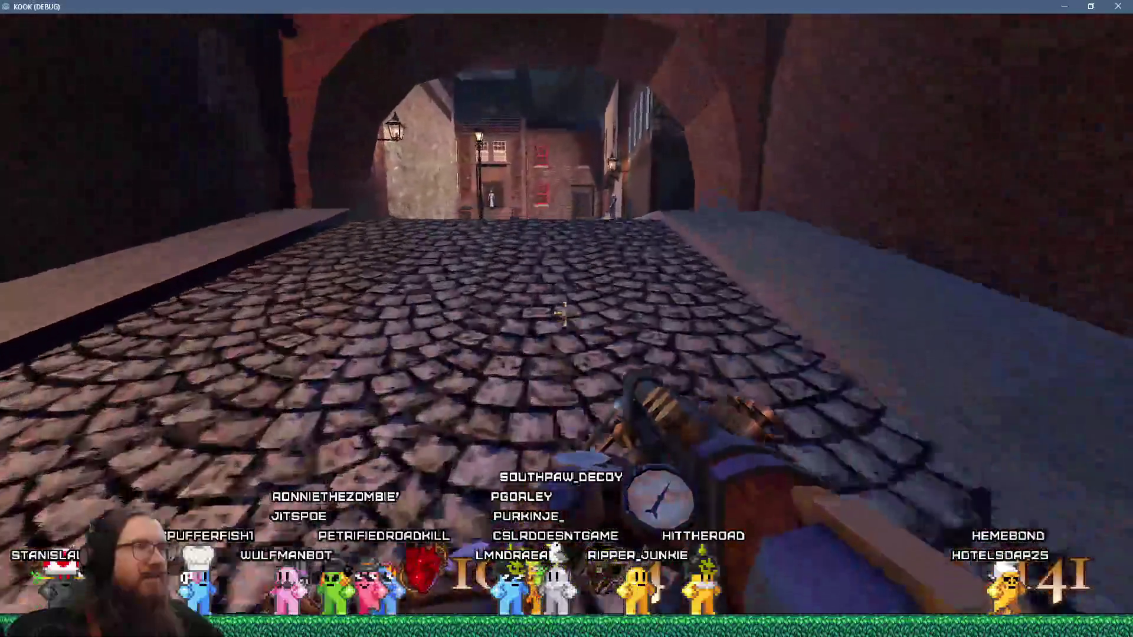
key(w)
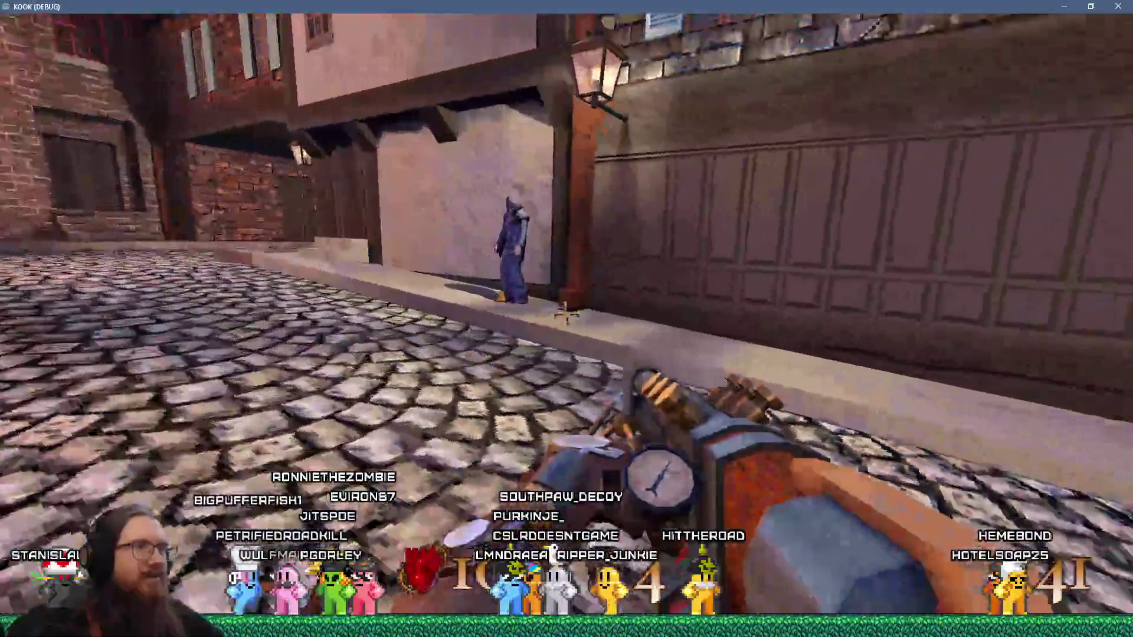
key(w)
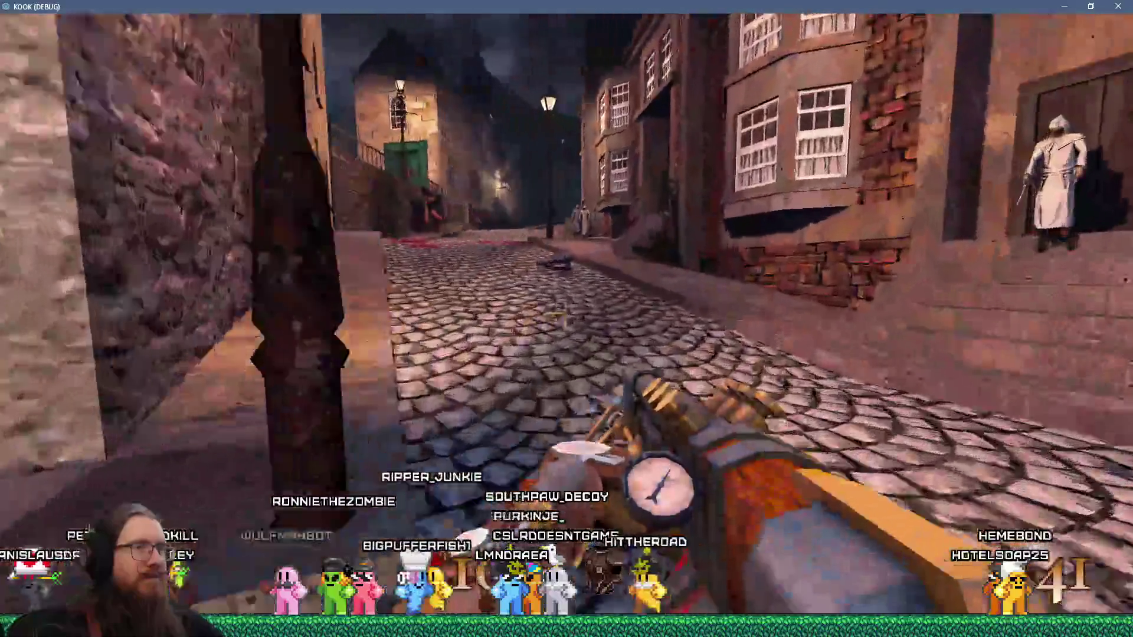
key(w)
key(w)
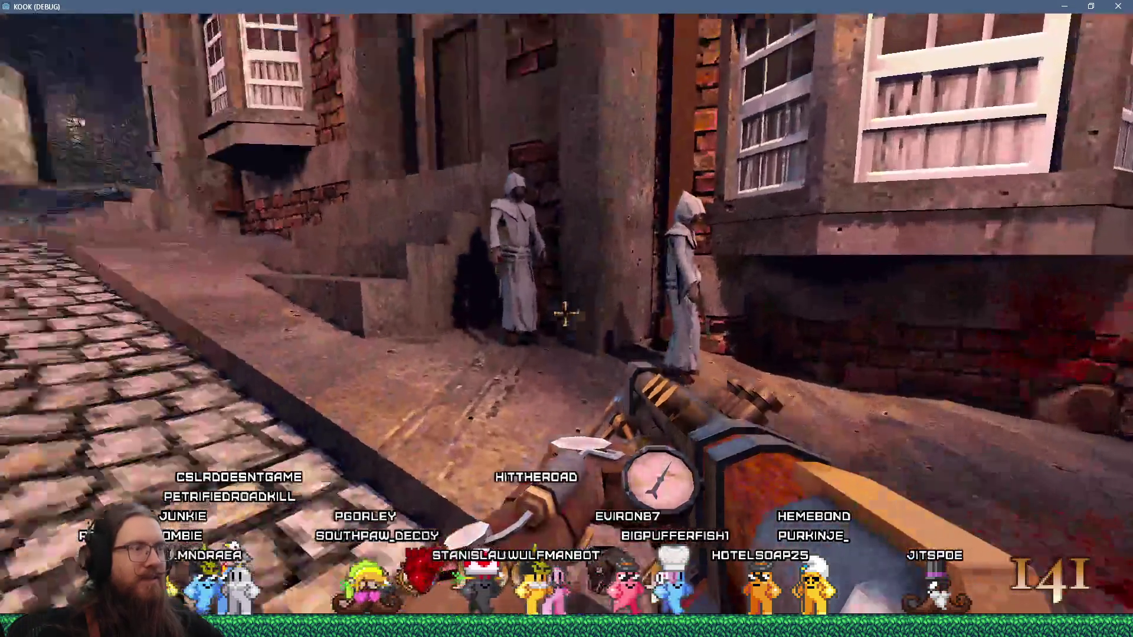
Continue through the archway past the lamp post to the rock wall under the overhang
key(a)
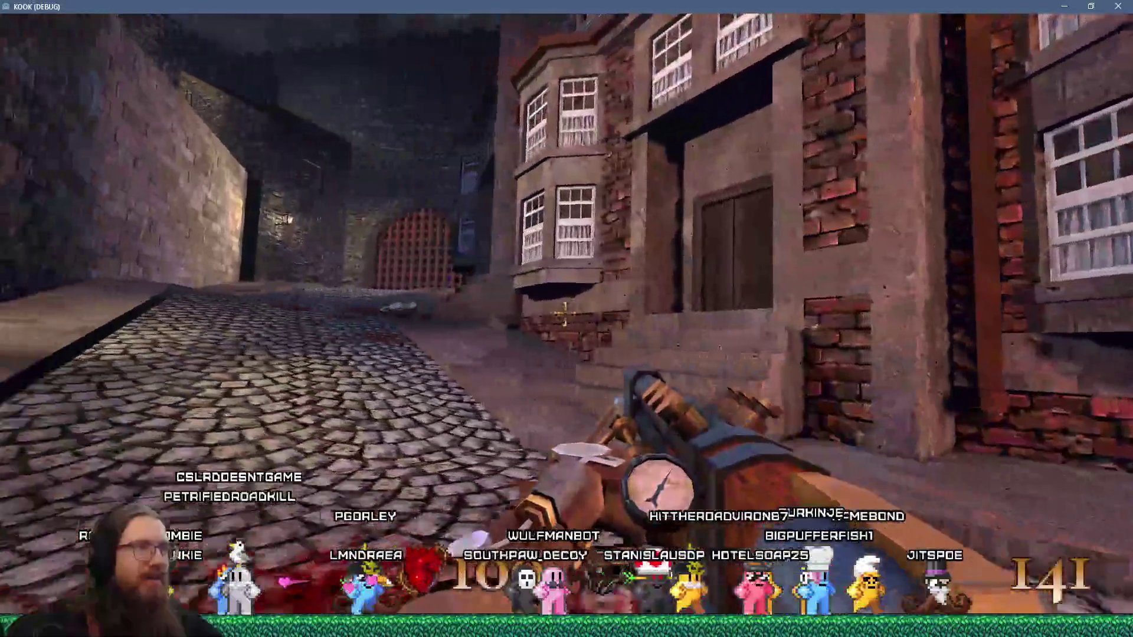
mouse_move(566, 319)
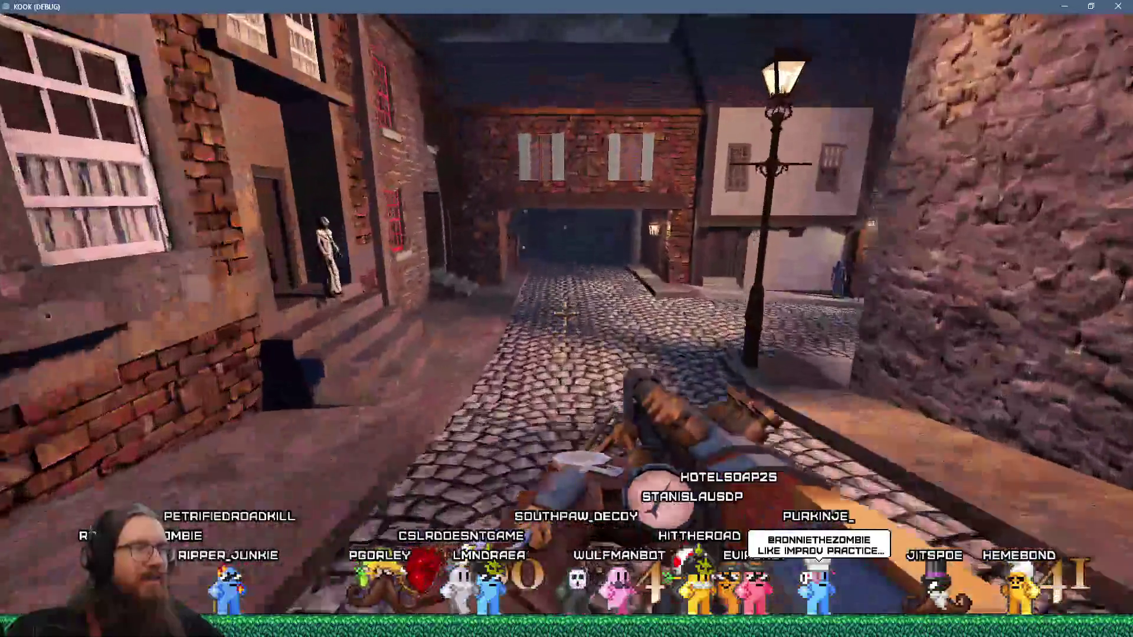
key(w)
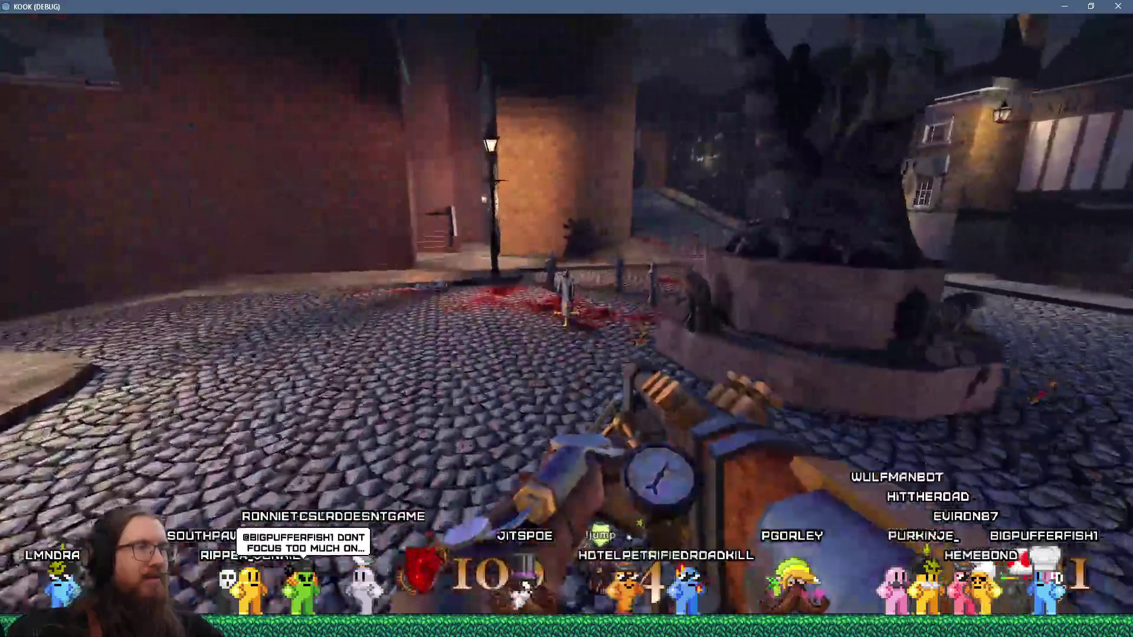
key(w)
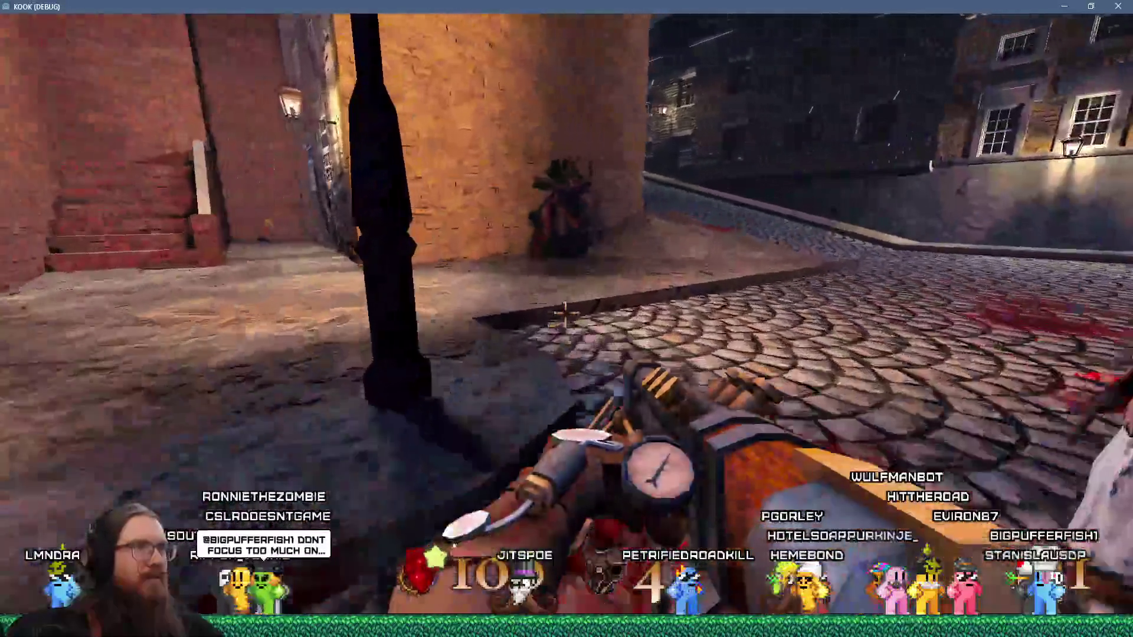
key(w)
key(w)
key(w)
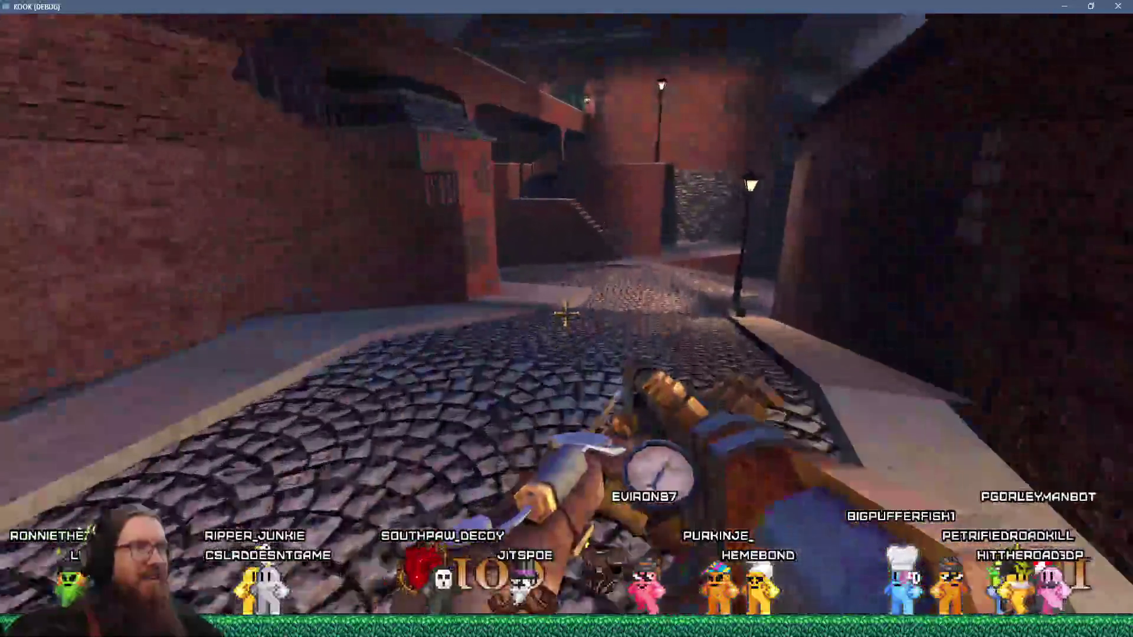
key(w)
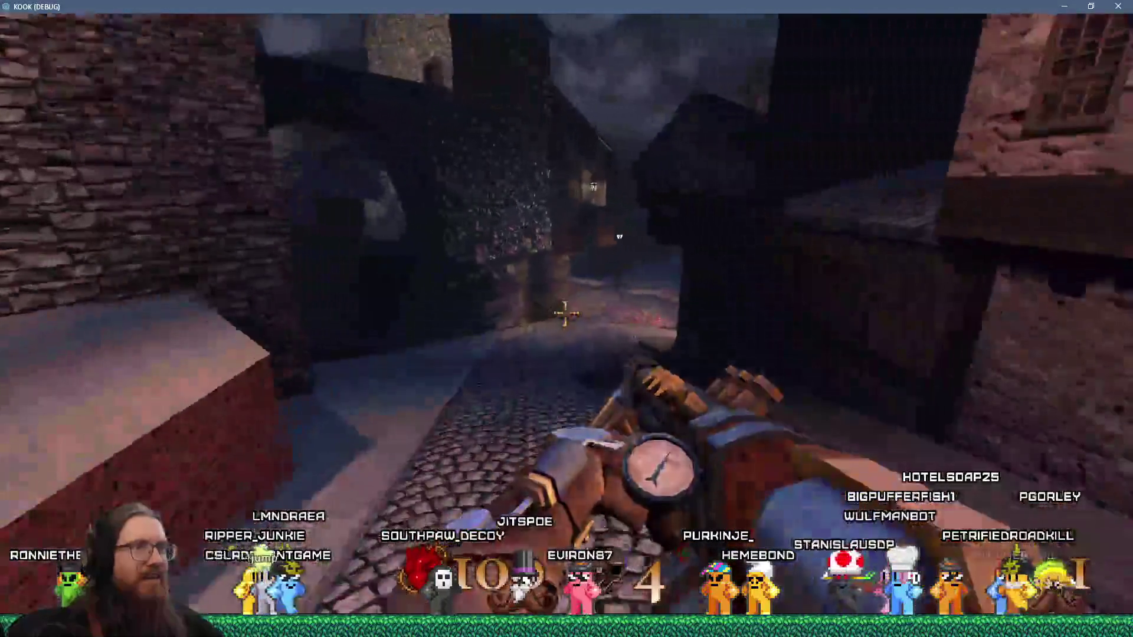
key(w)
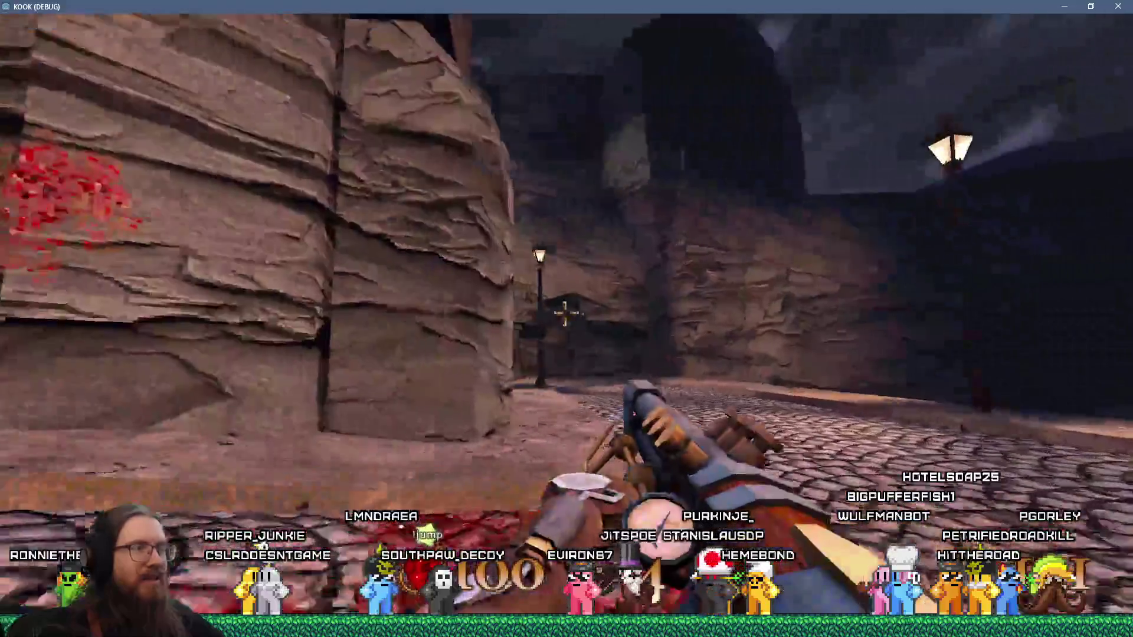
key(w)
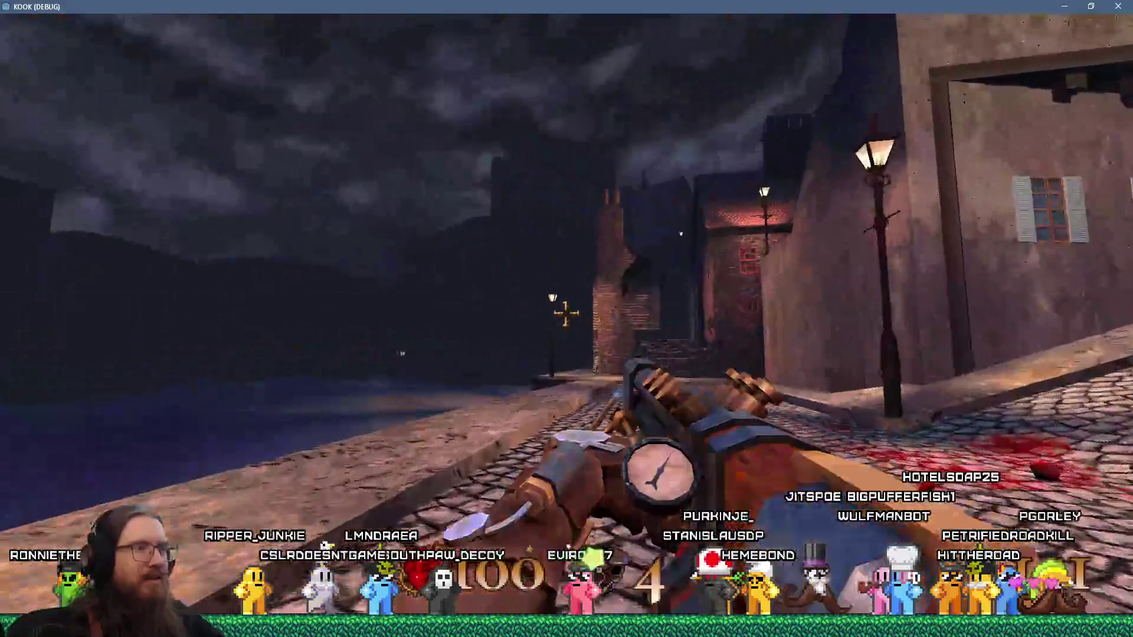
Turn notarget off in the console and switch to the revolver
key(w)
key(grave)
text(notarge)
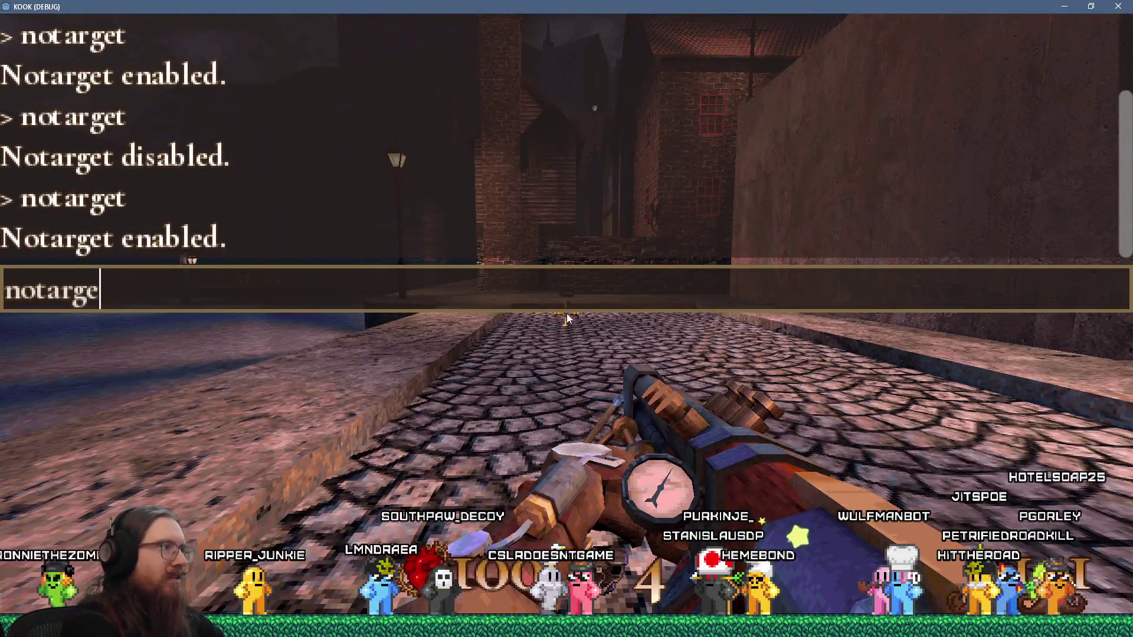
text(t)
key(Return)
key(grave)
key(1)
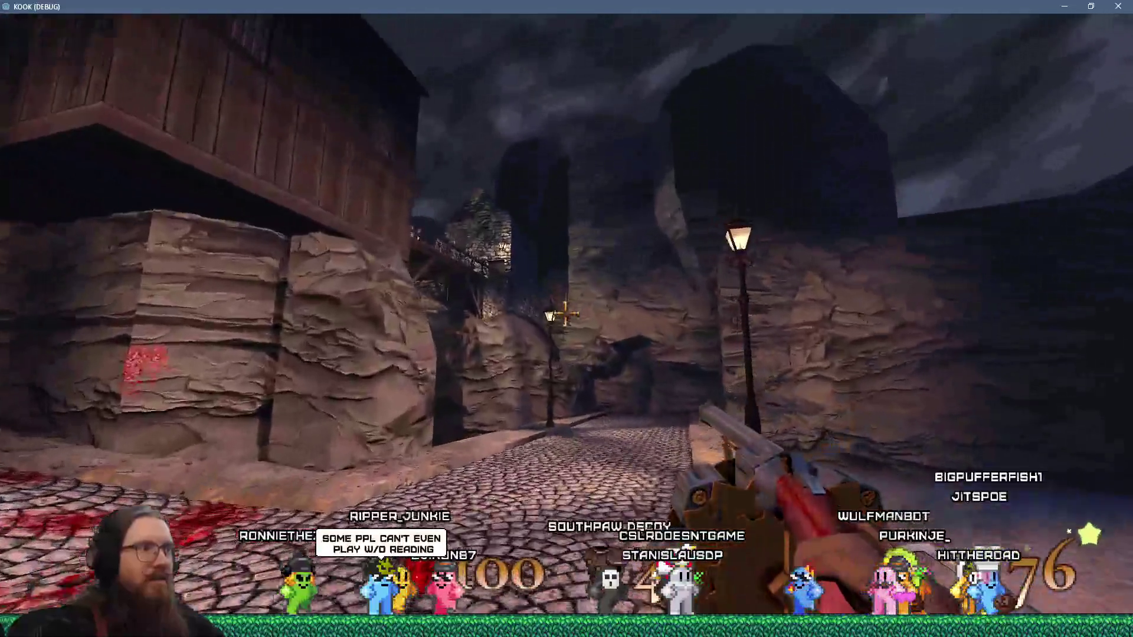
Shoot the spider enemies near the building and the wooden bridge
key(w)
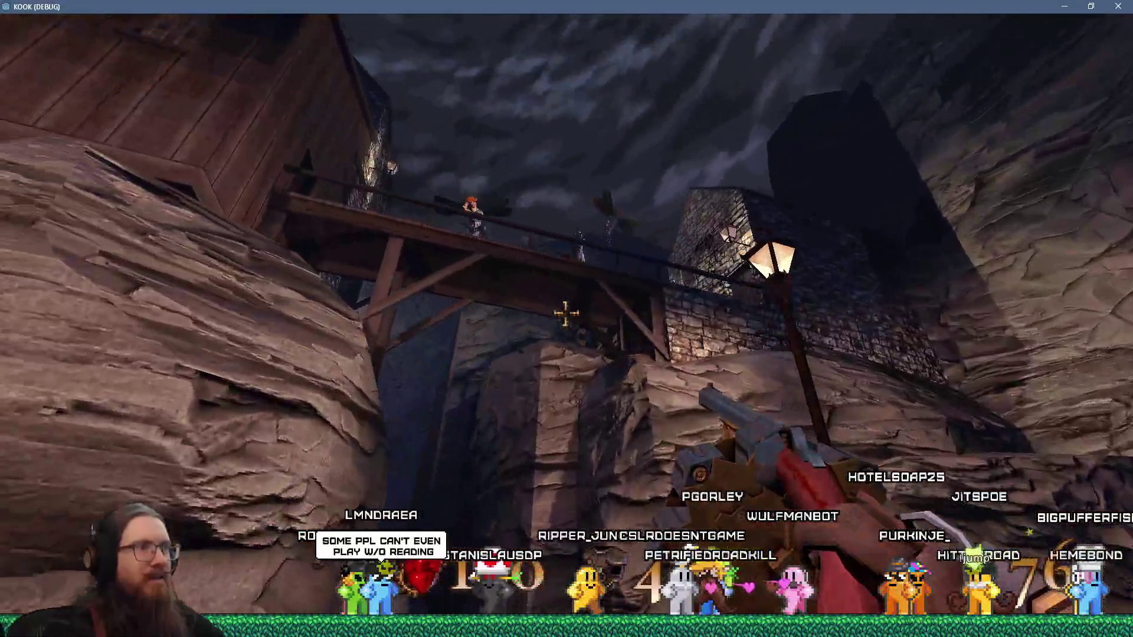
key(s)
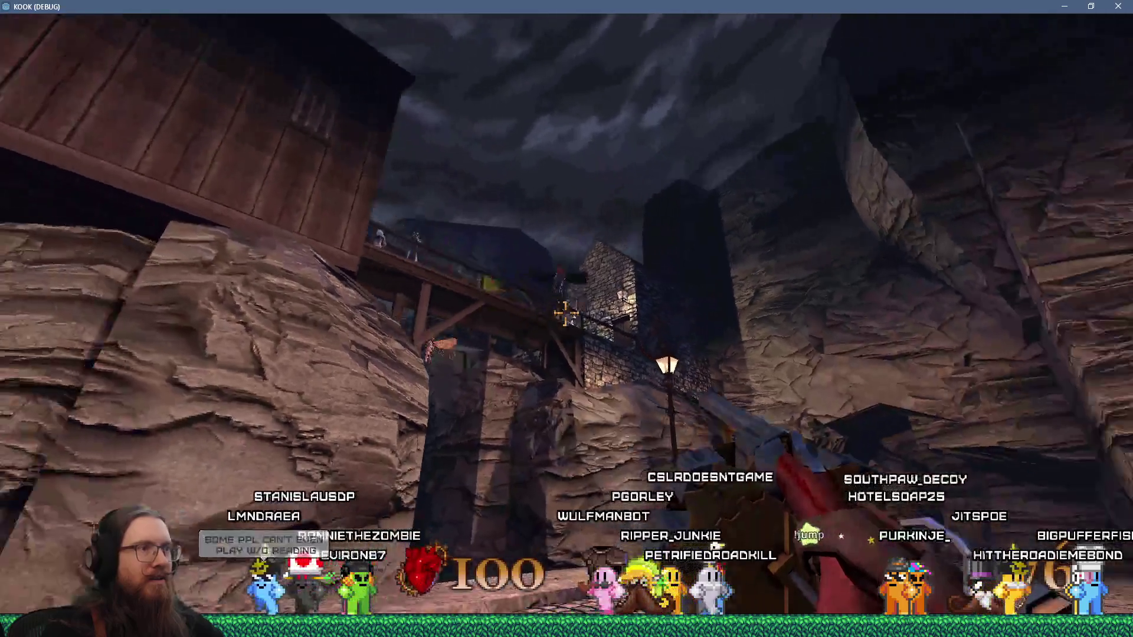
click(566, 313)
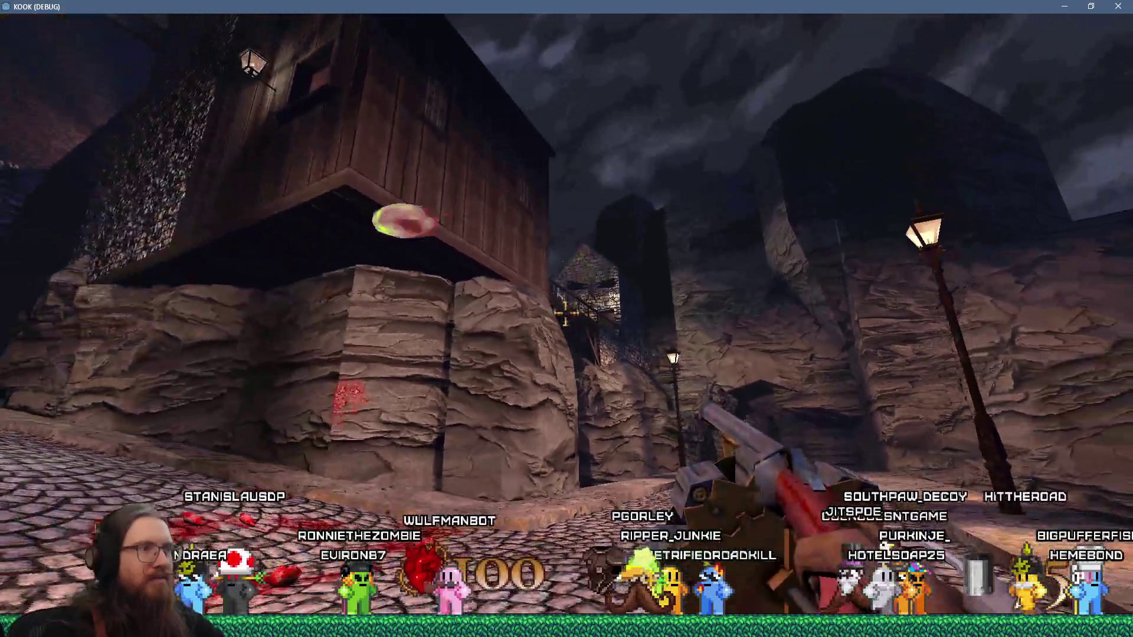
key(w)
click(565, 312)
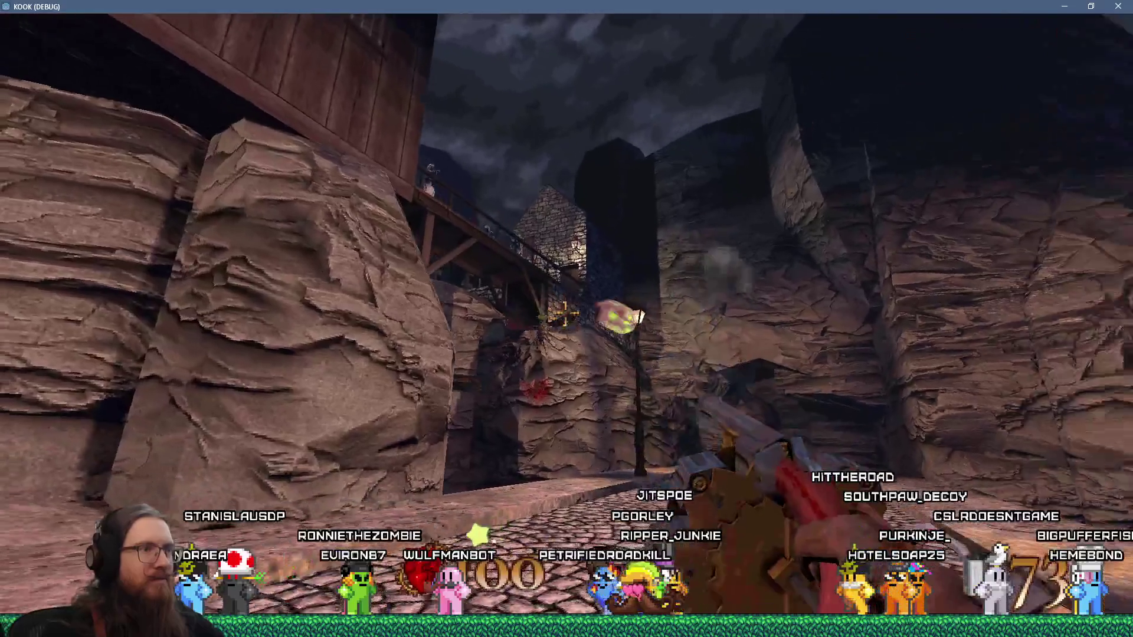
key(w)
click(565, 313)
click(566, 313)
click(566, 312)
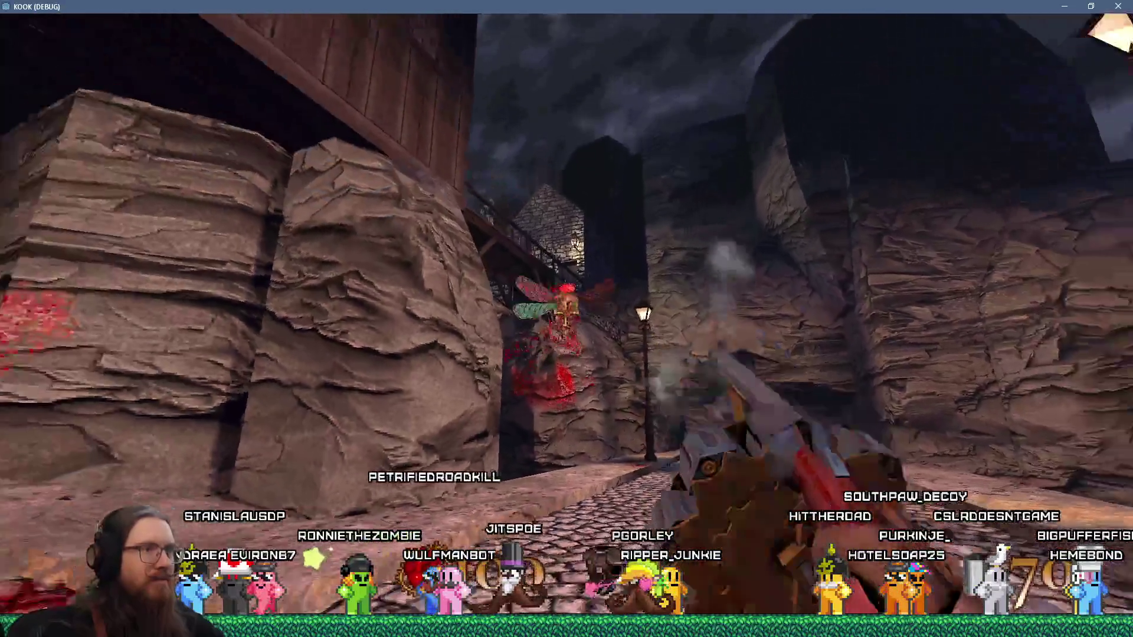
click(565, 312)
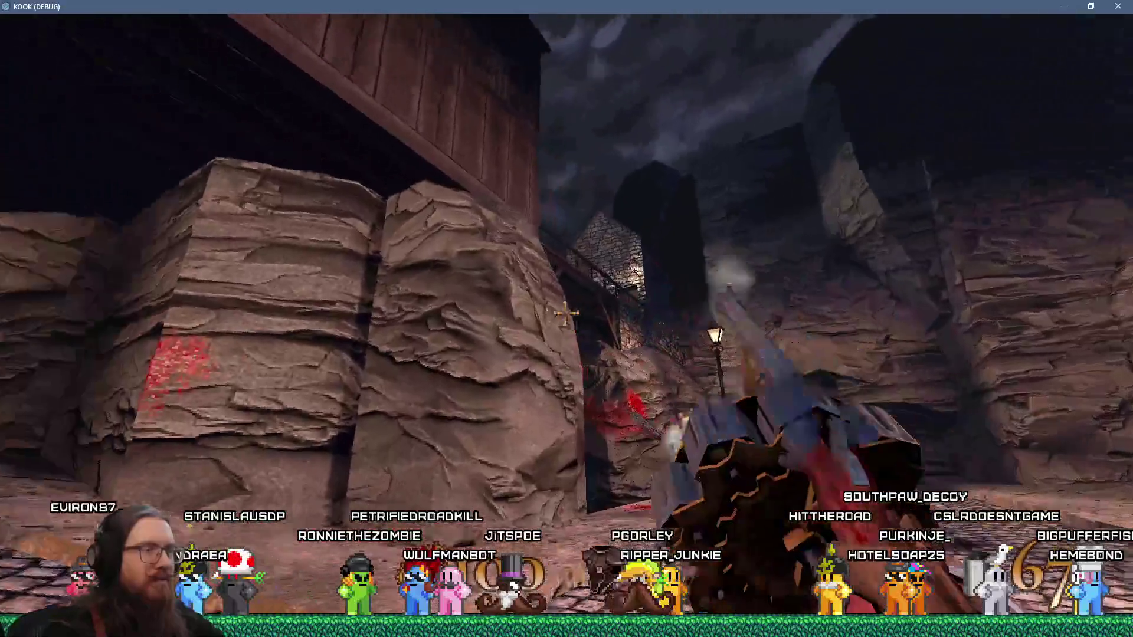
click(565, 313)
click(565, 313)
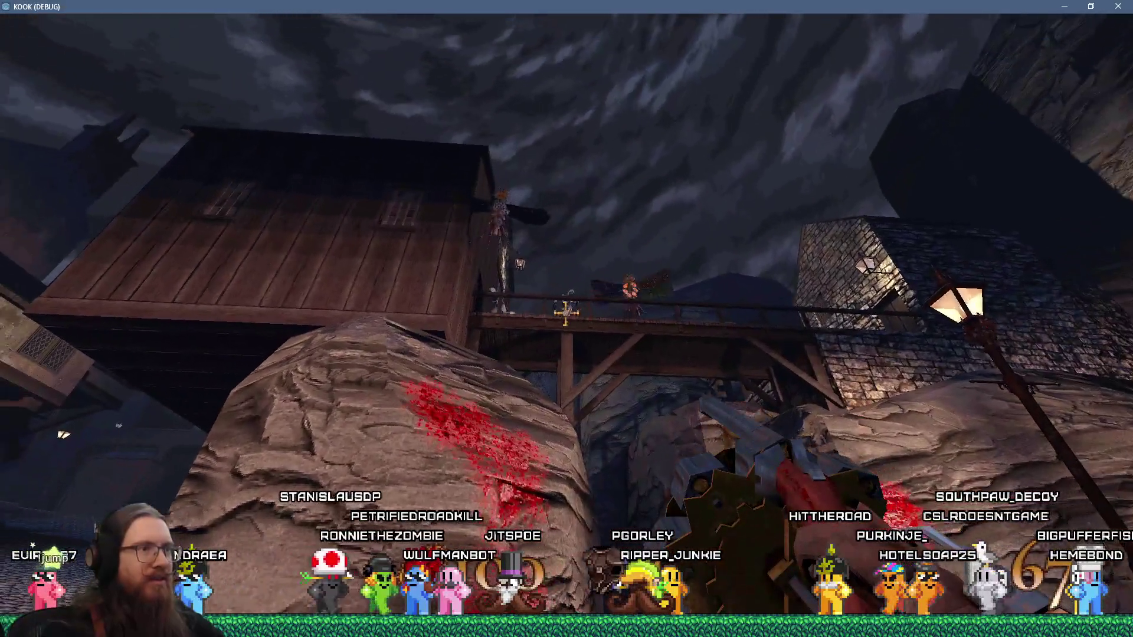
Move onto the road and kill the spiders near the tower, the shack and the rocks
key(w)
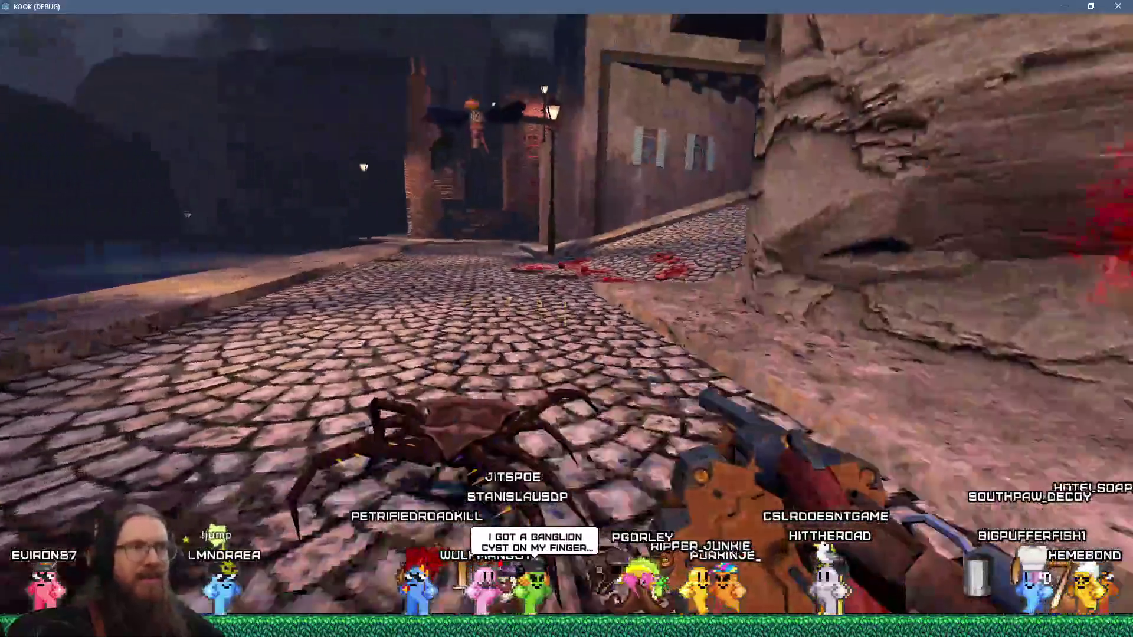
click(565, 313)
click(566, 313)
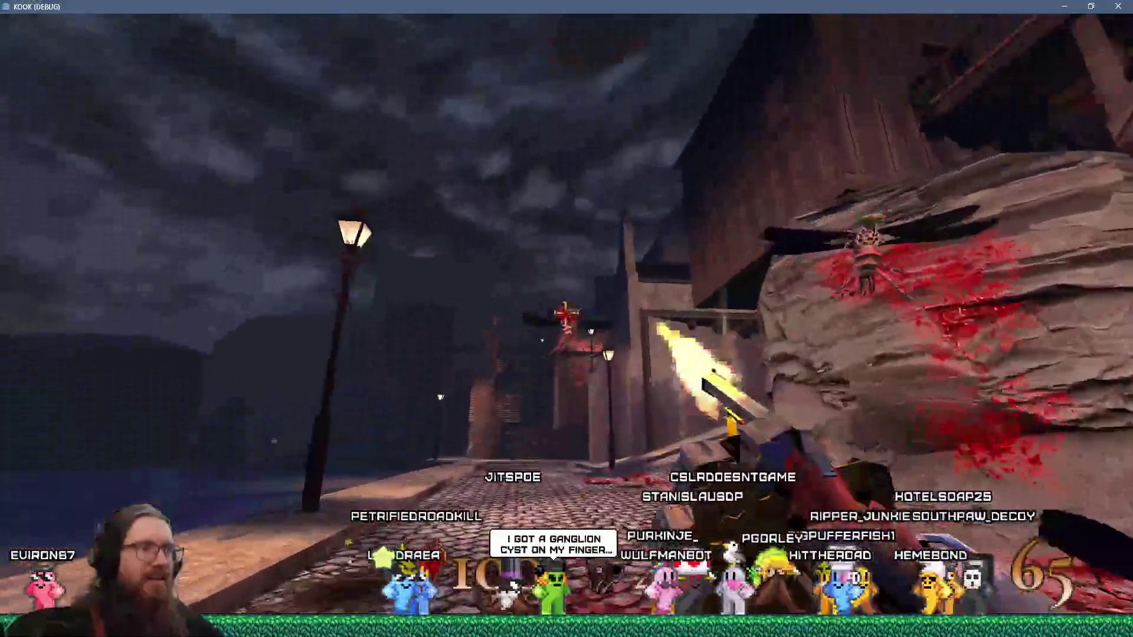
click(566, 313)
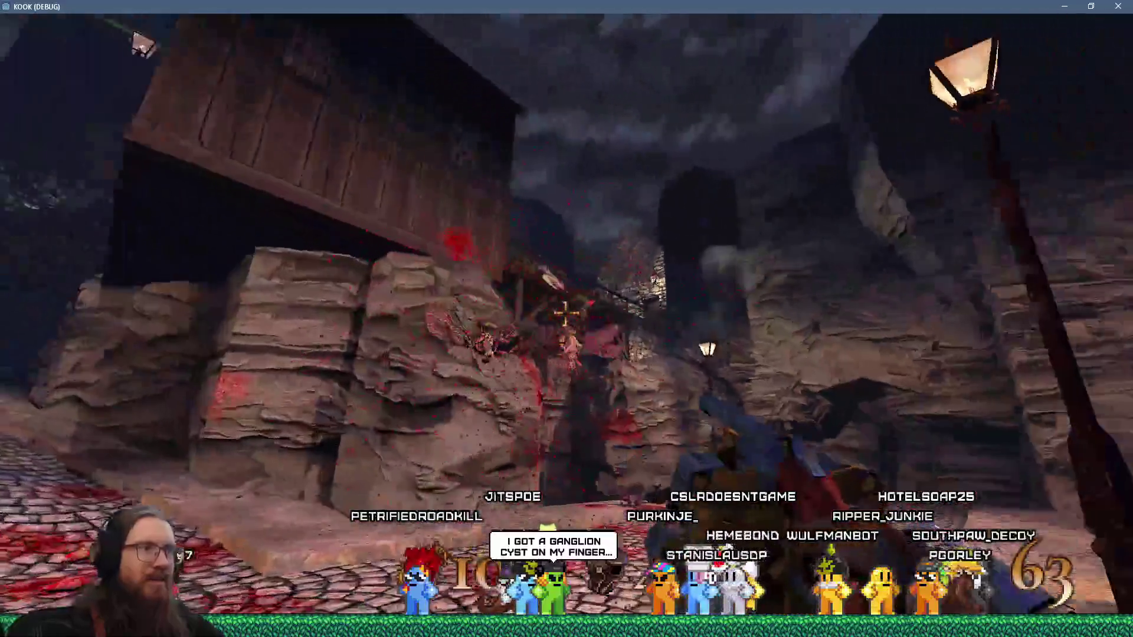
click(566, 313)
click(565, 313)
click(565, 313)
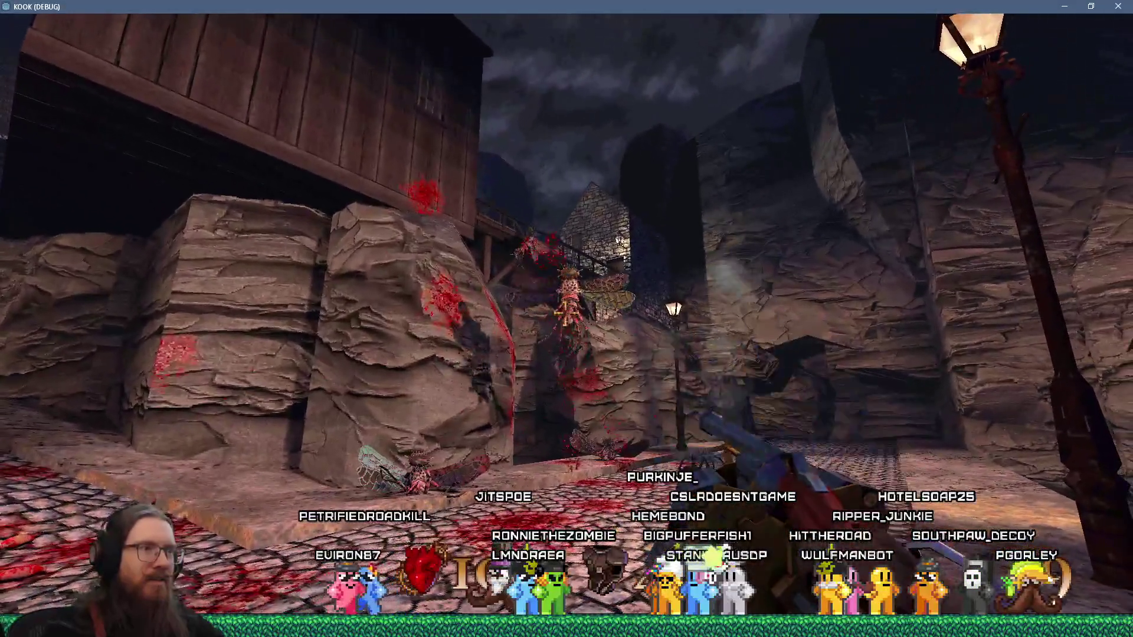
click(566, 312)
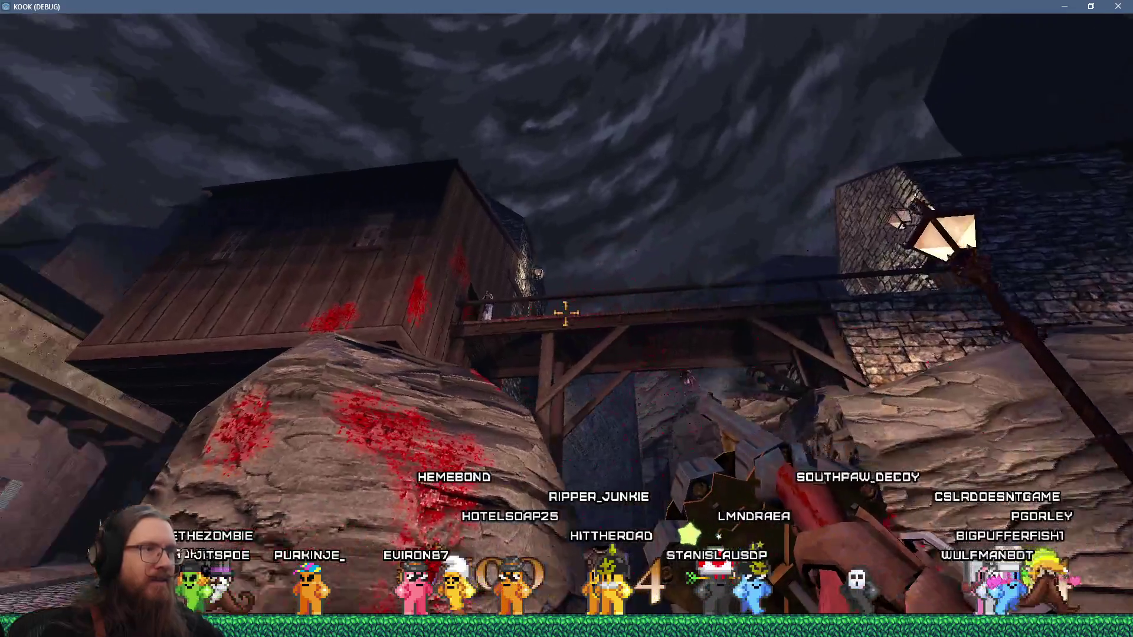
click(566, 313)
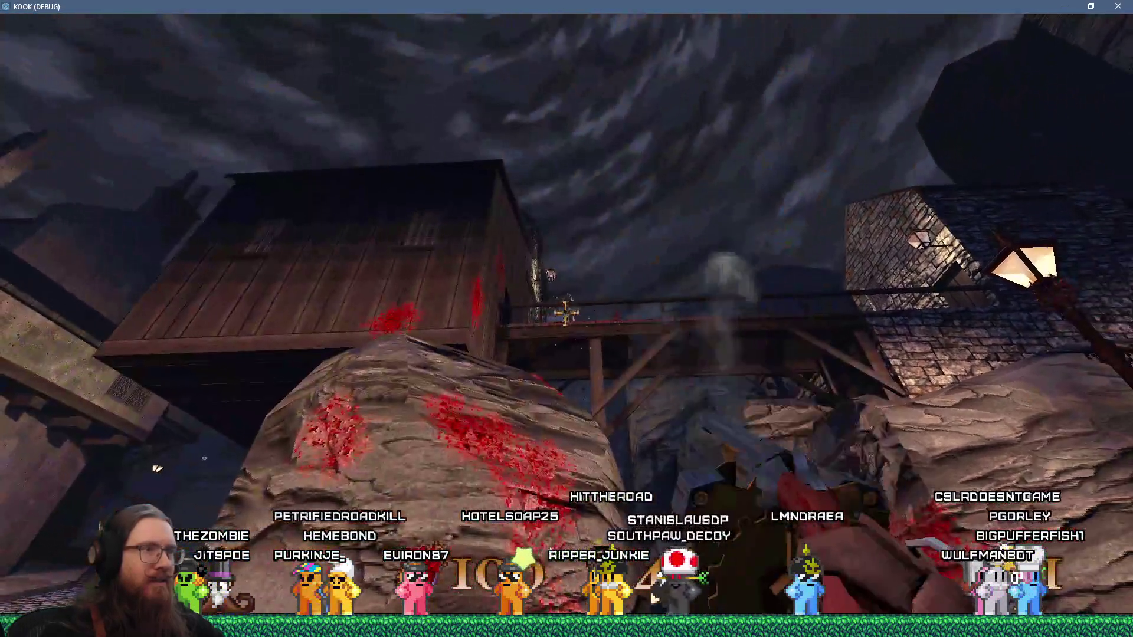
click(566, 313)
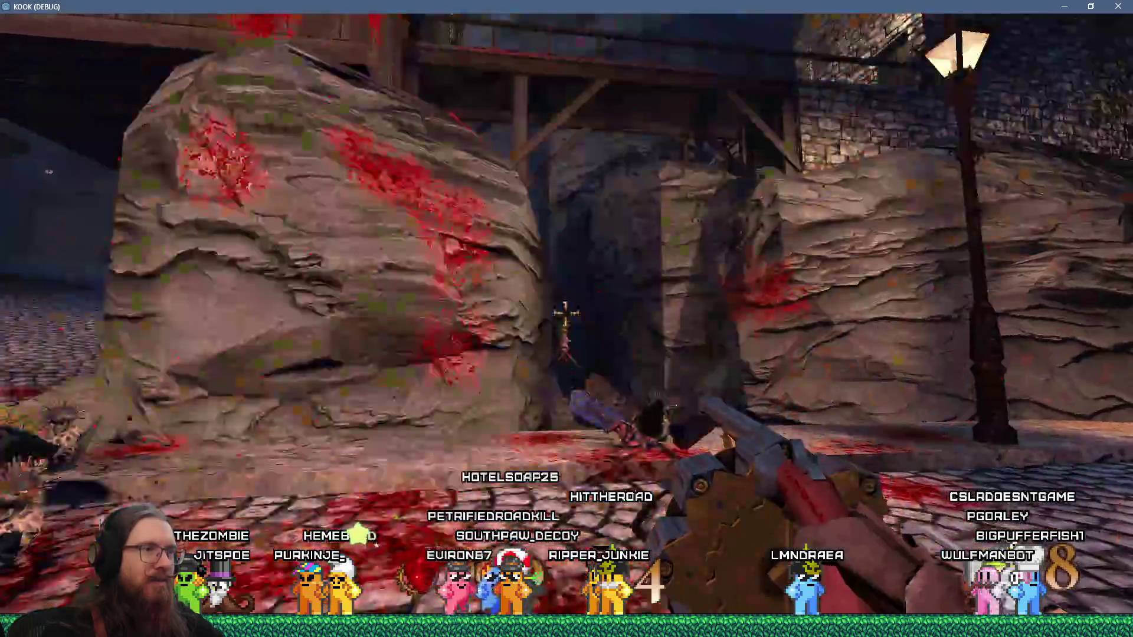
Walk through the rock passage and along the cobbled alley to the brick stairs
key(w)
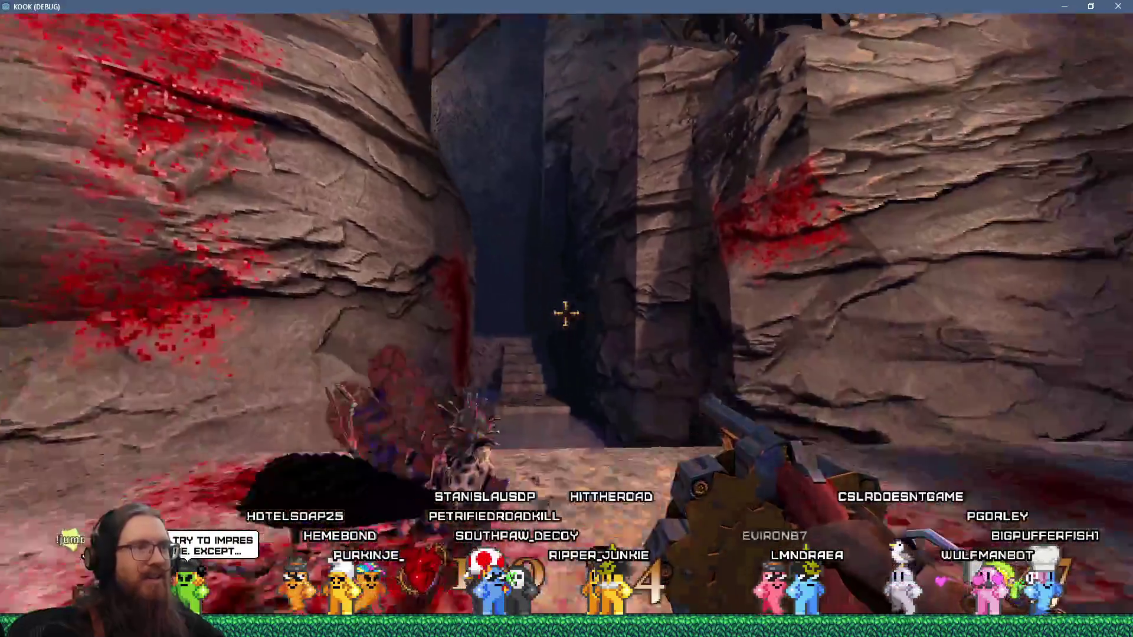
mouse_move(565, 313)
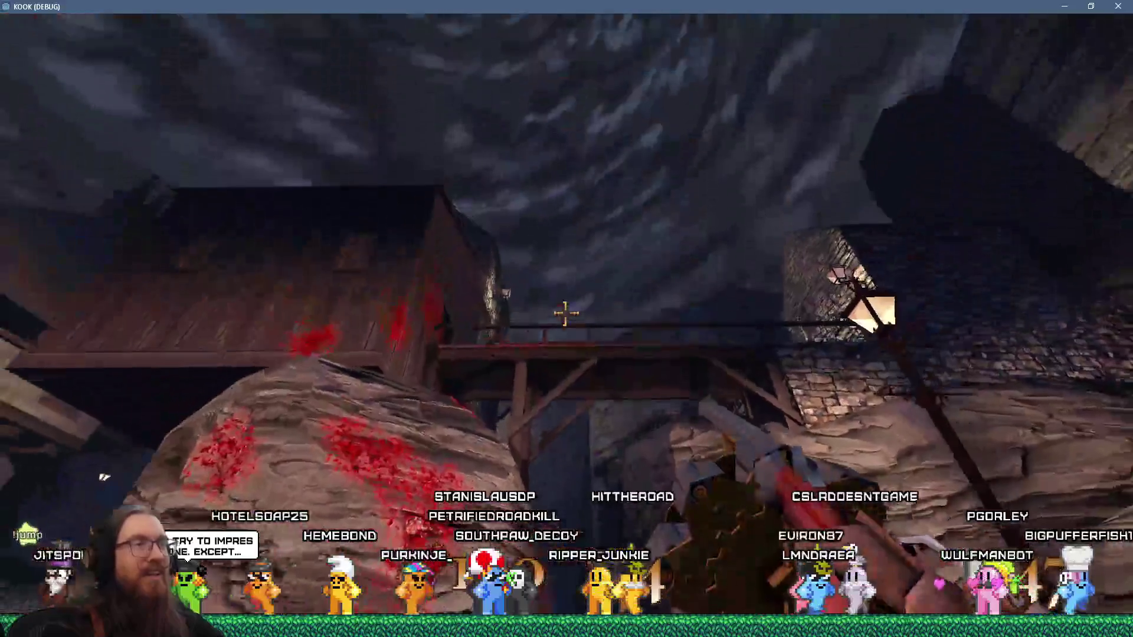
key(w)
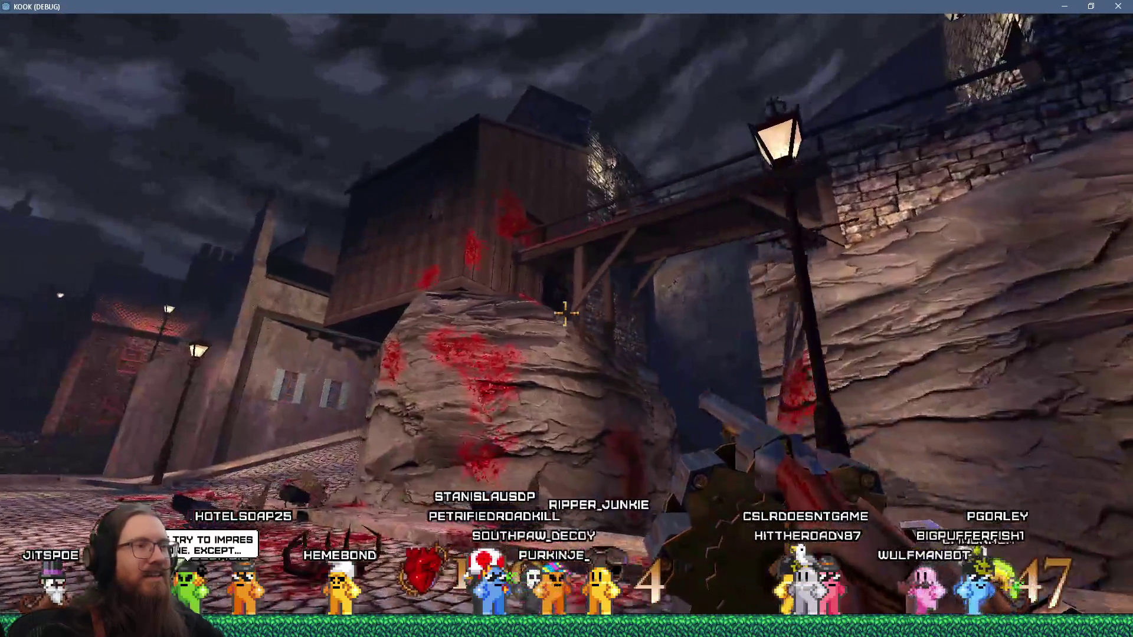
key(w)
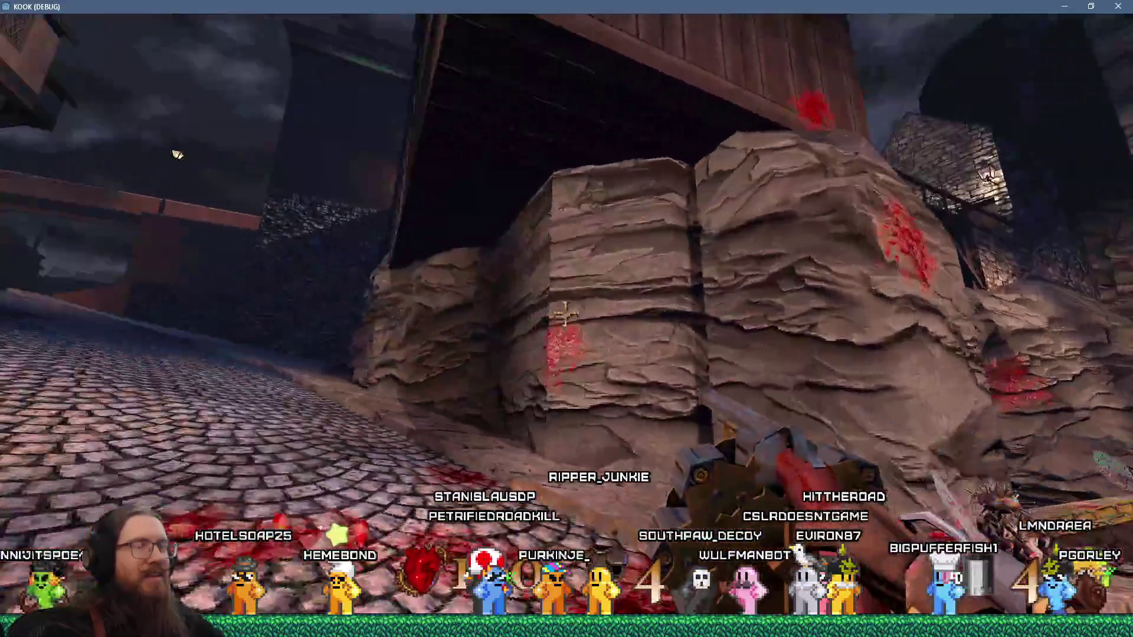
key(w)
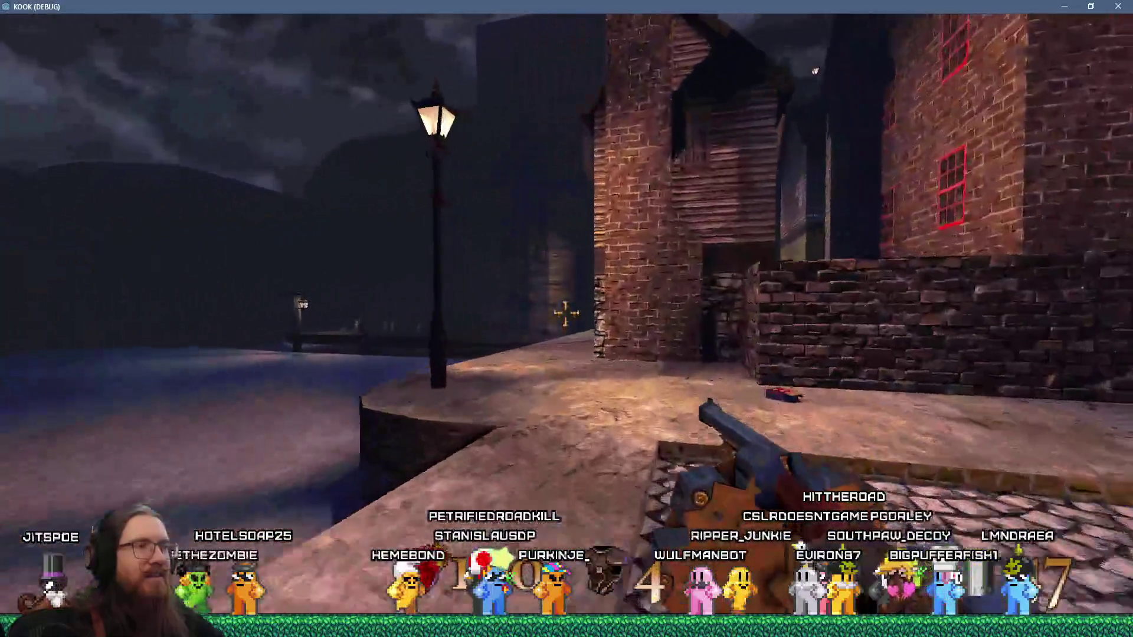
key(w)
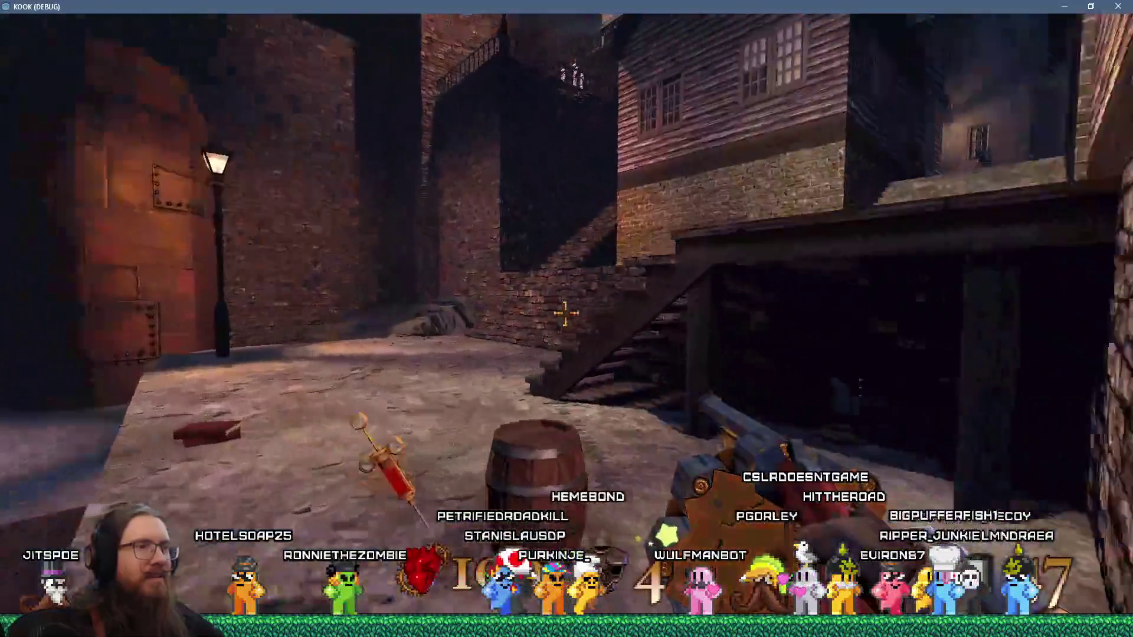
key(w)
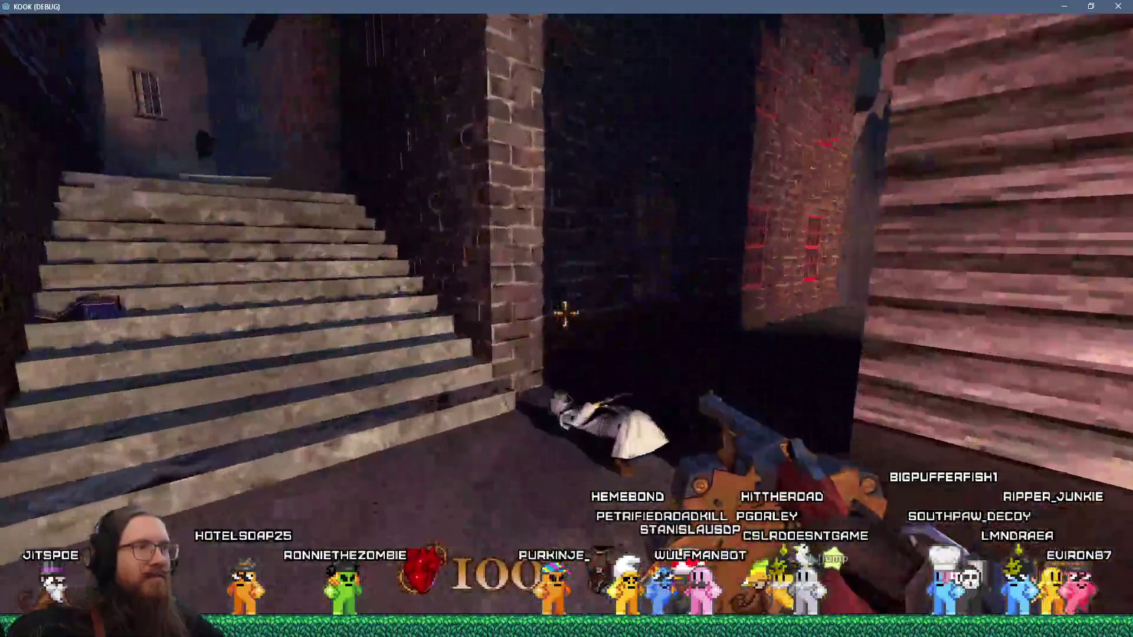
key(w)
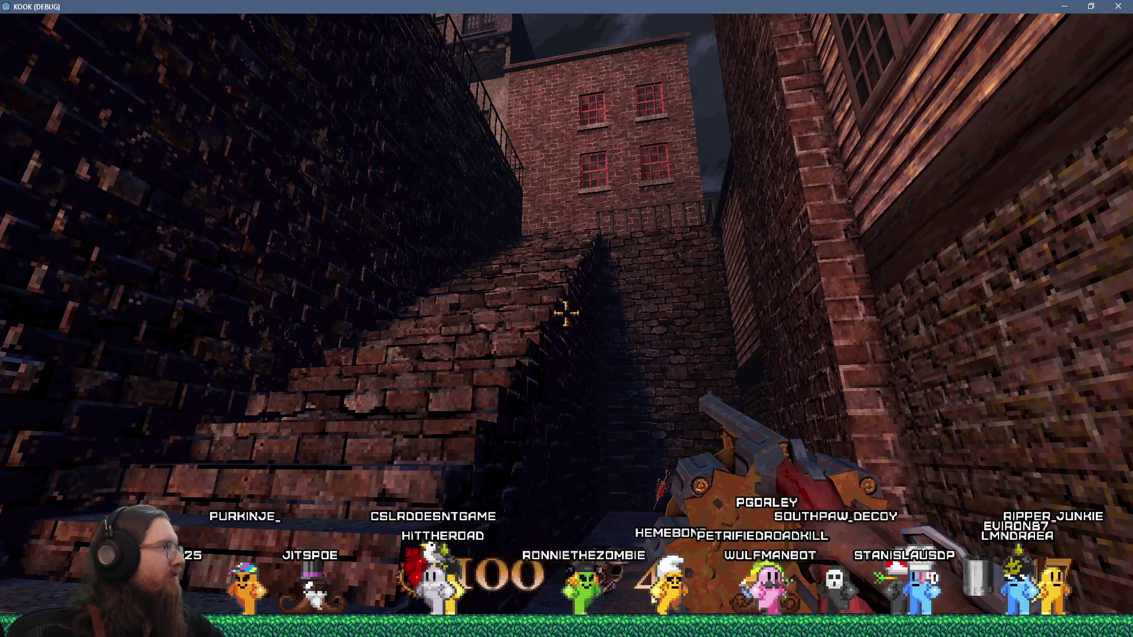
Climb the brick stairs onto the balcony and attack the hooded enemies
key(w)
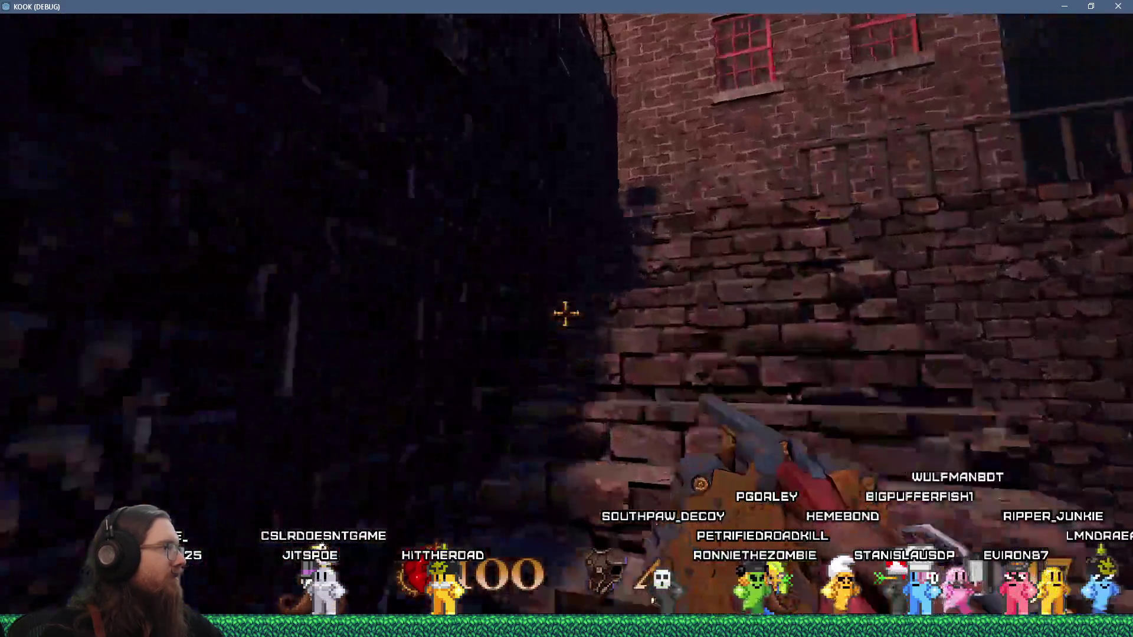
key(w)
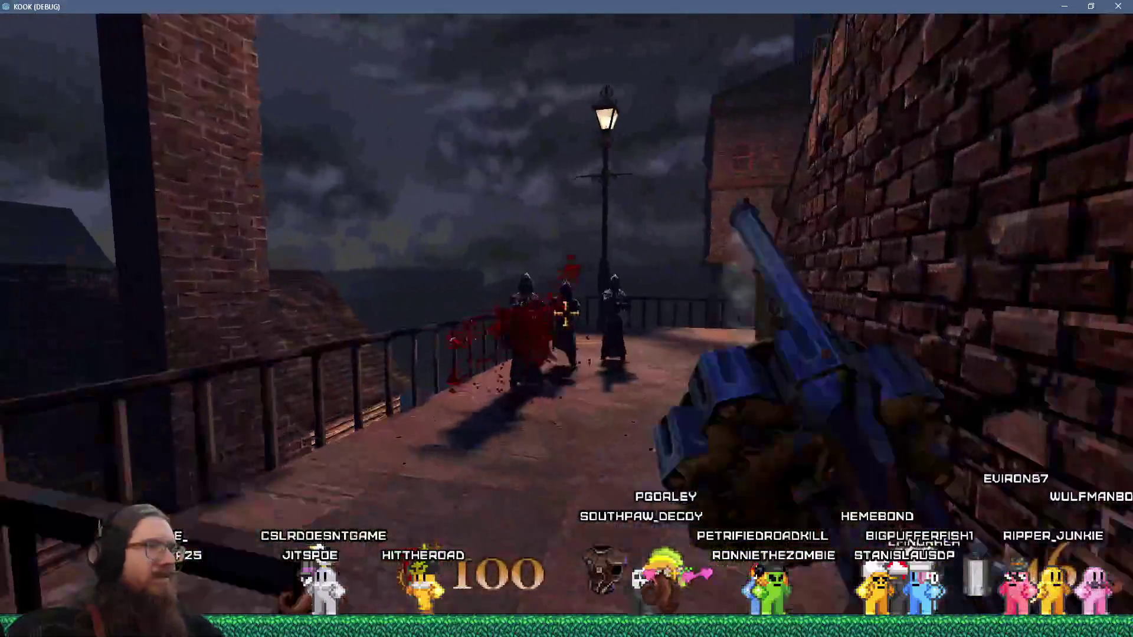
click(566, 312)
click(565, 313)
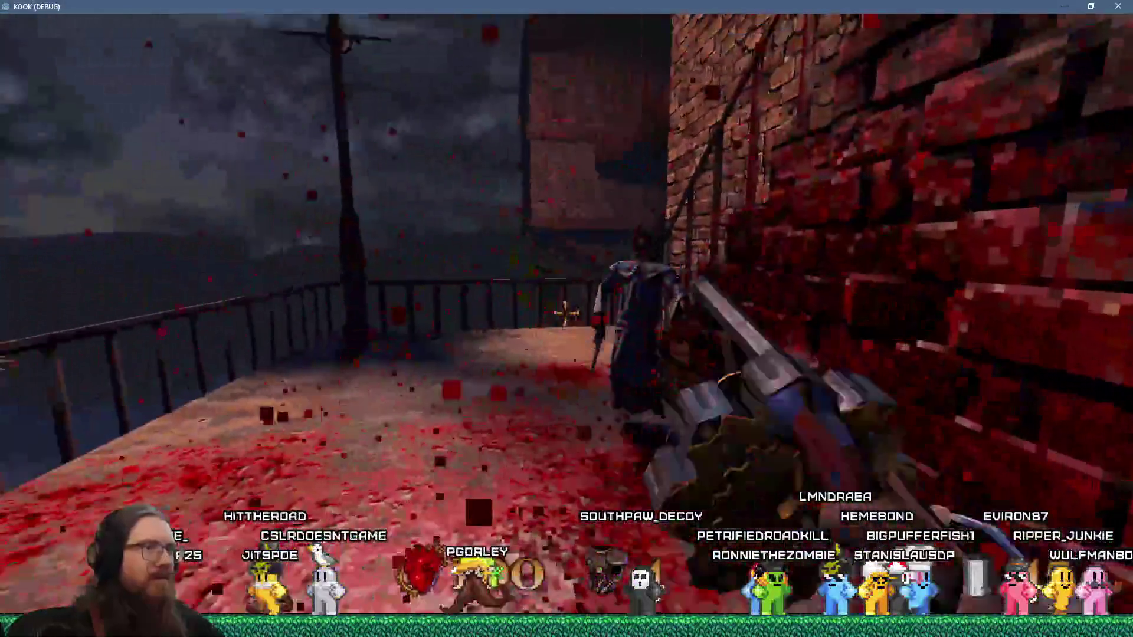
mouse_move(565, 313)
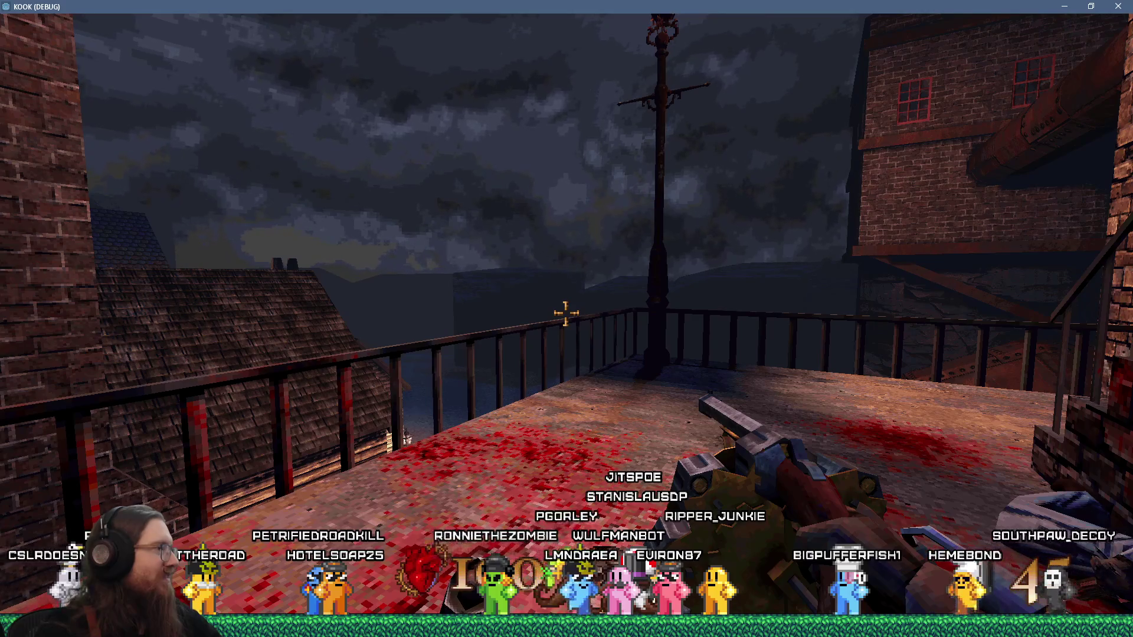
Go up and down the stairwell, then climb to the green-door balcony and look over the railing
key(w)
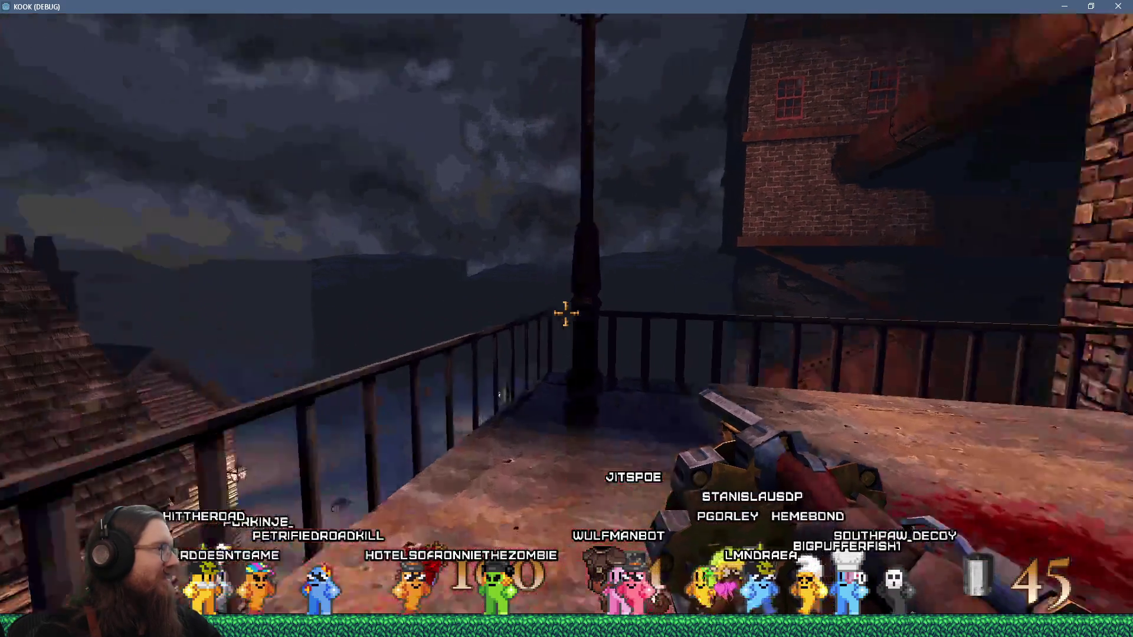
key(w)
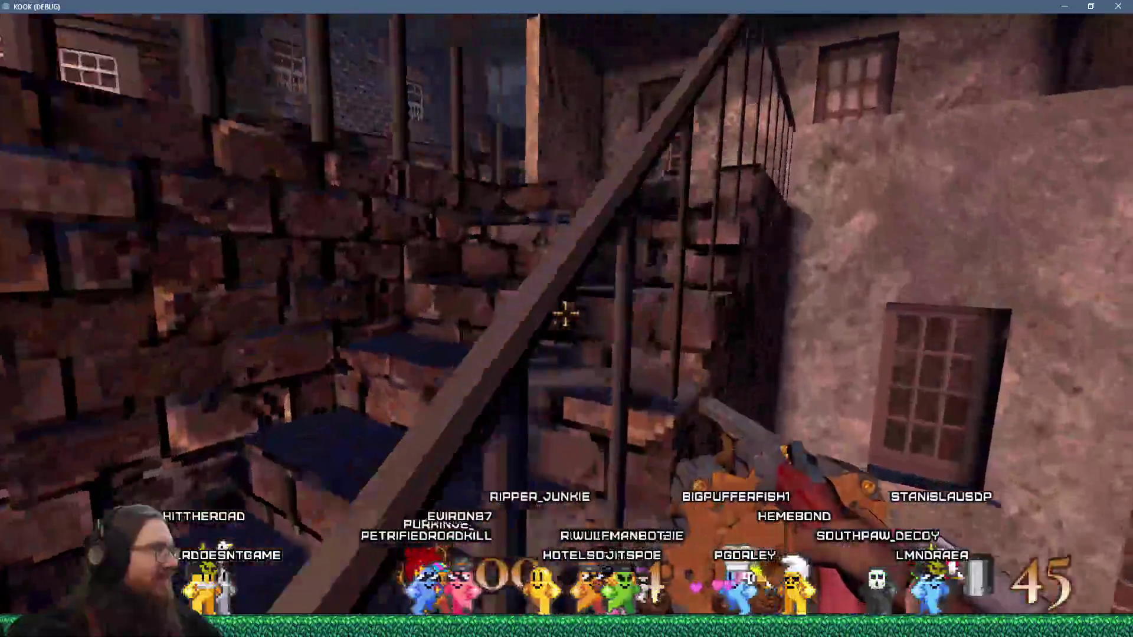
key(w)
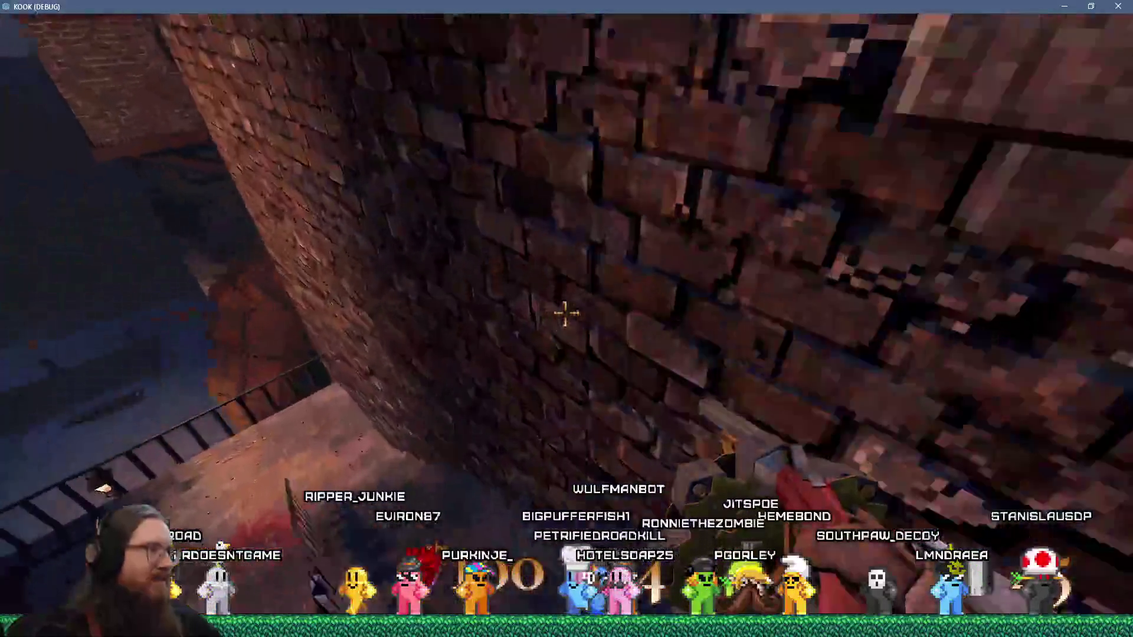
key(w)
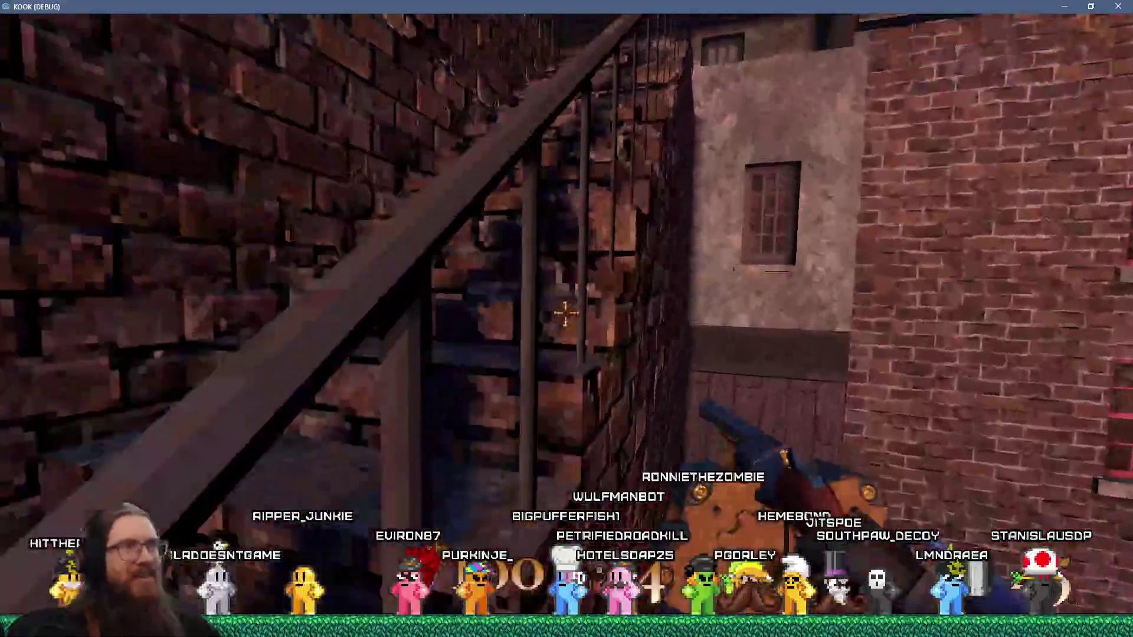
key(w)
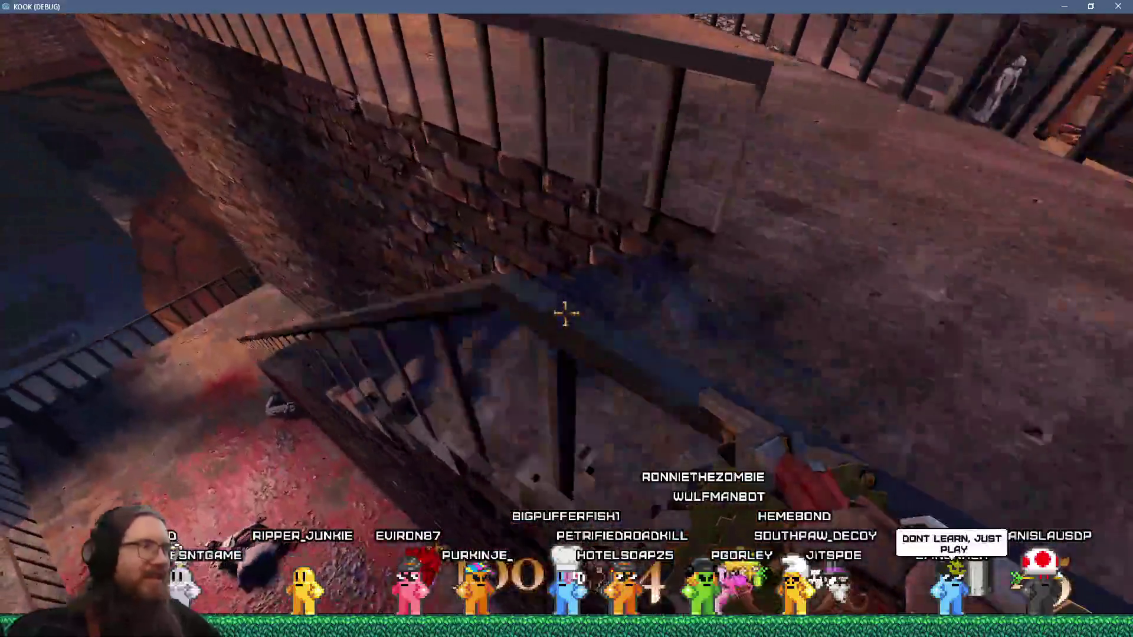
key(w)
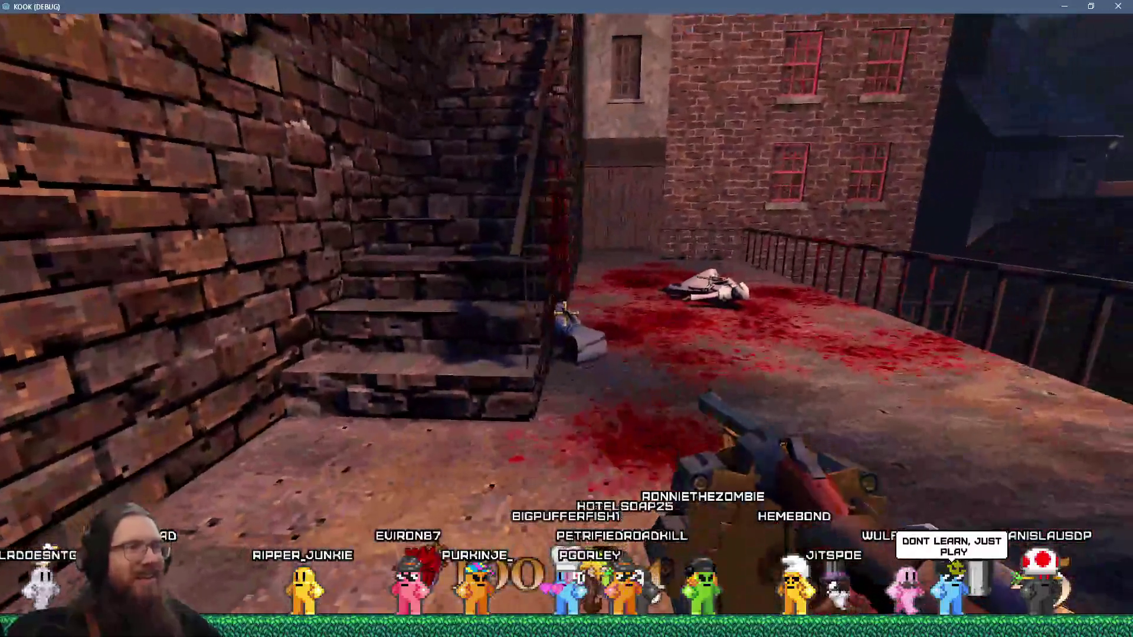
key(w)
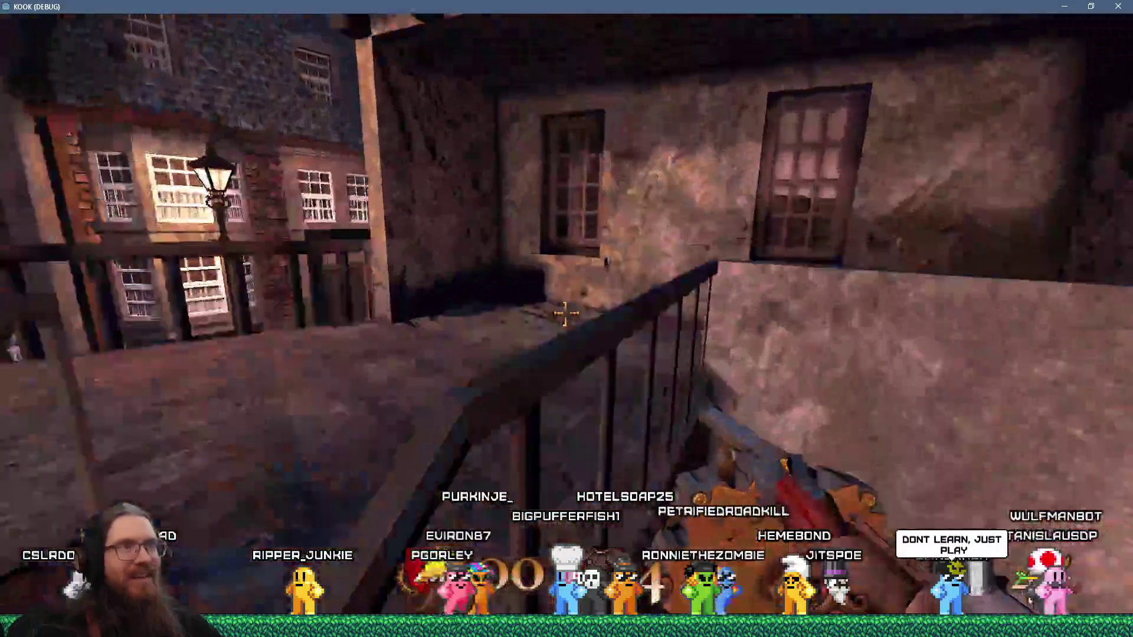
key(w)
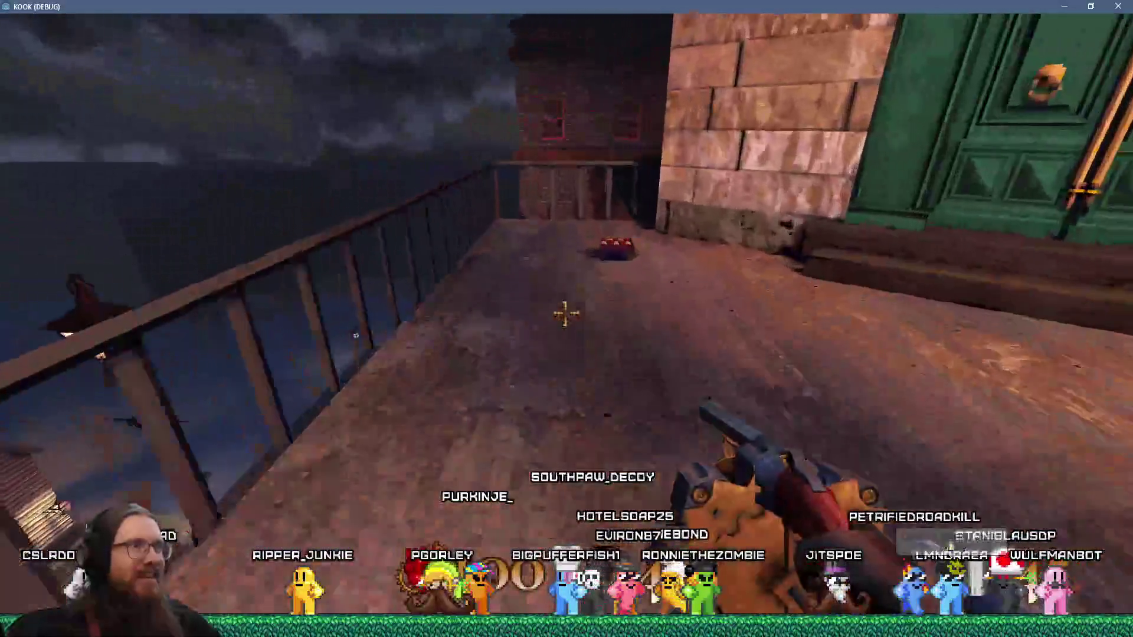
Walk toward the water through the dark rocky passage and back up to the green-door balcony
key(w)
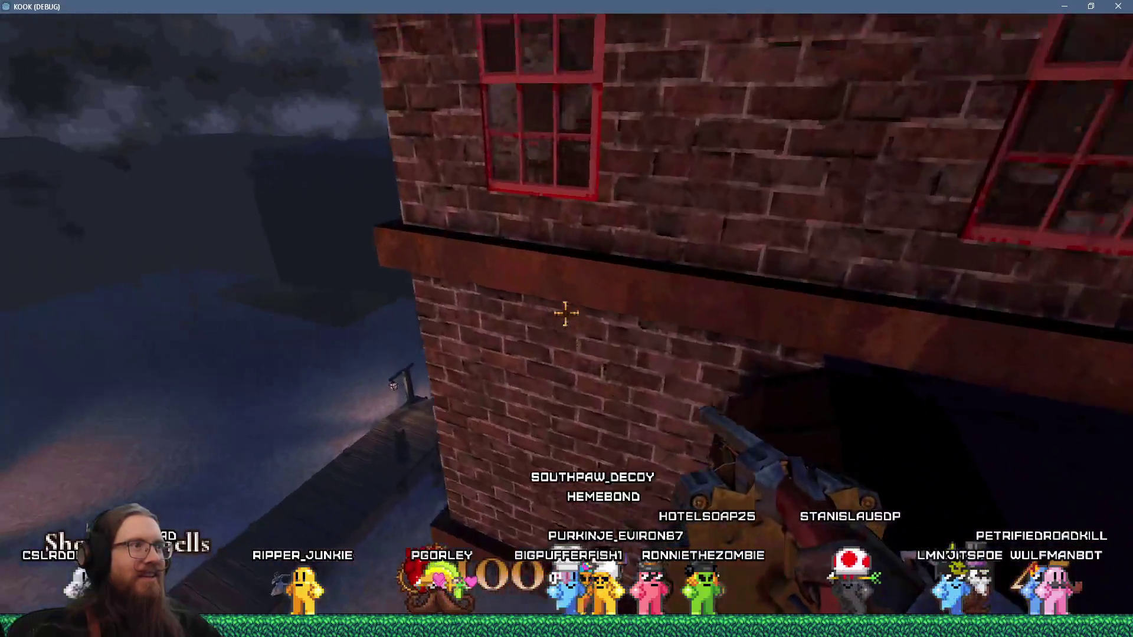
key(w)
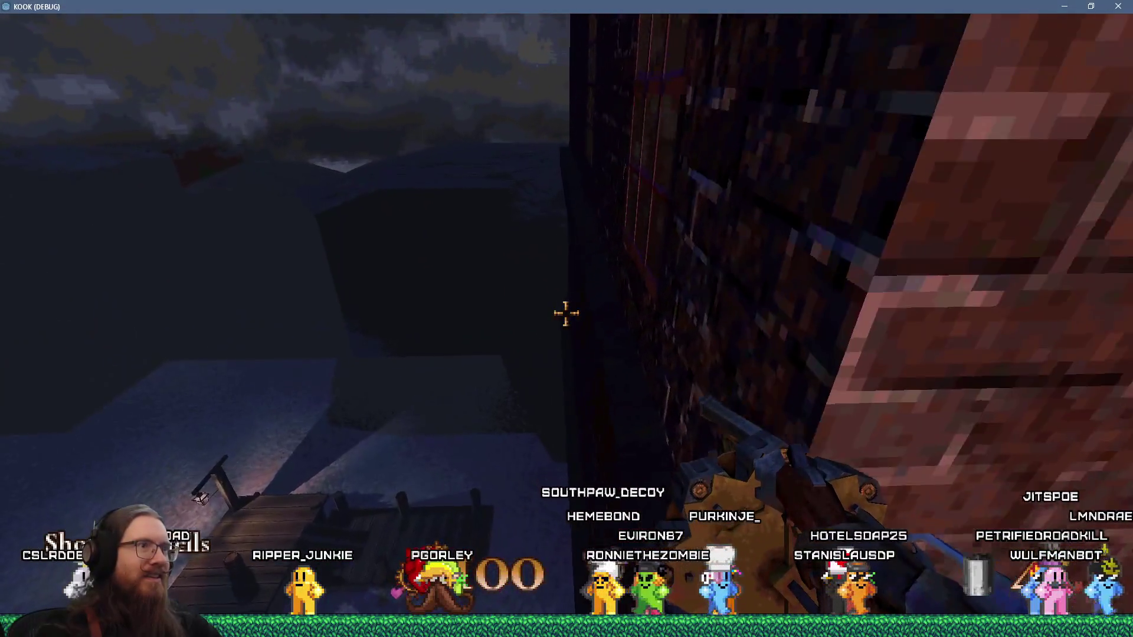
key(w)
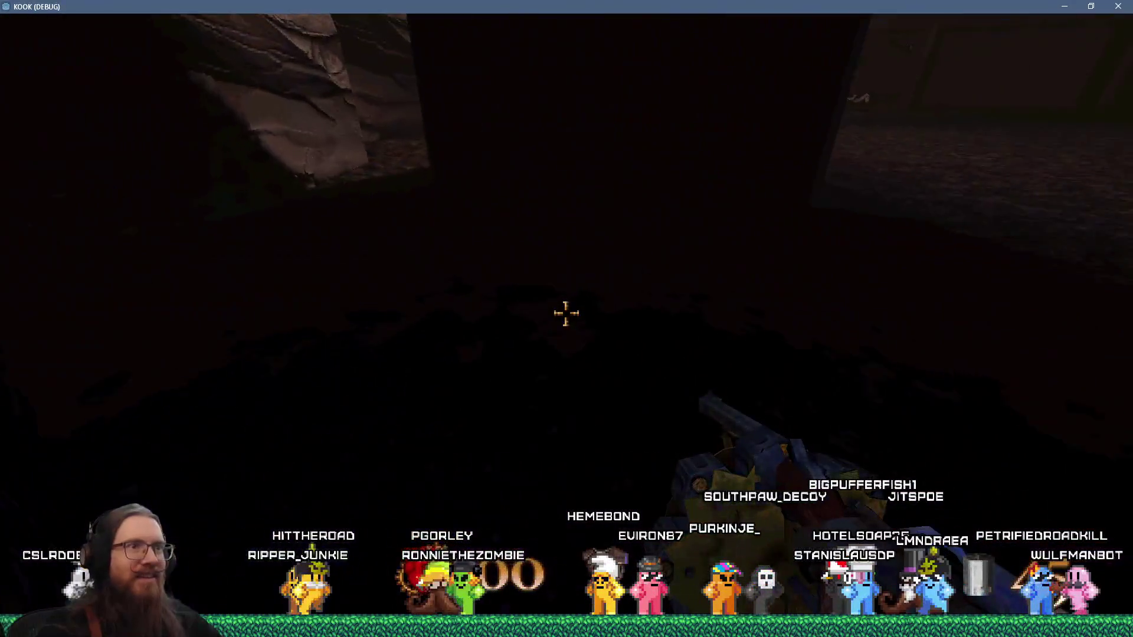
key(w)
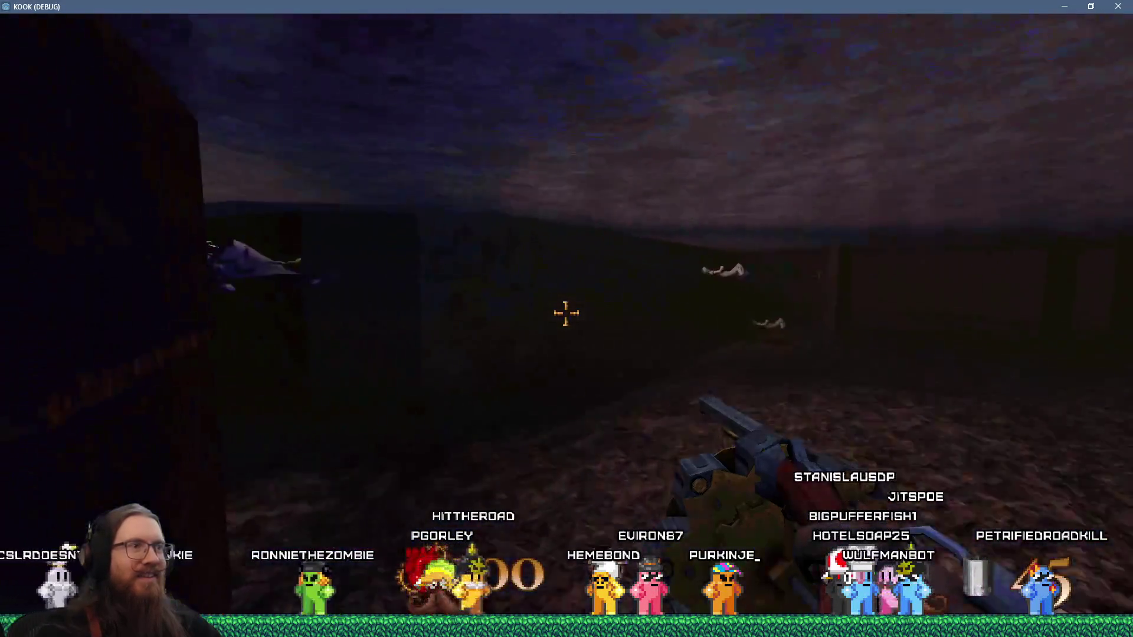
key(w)
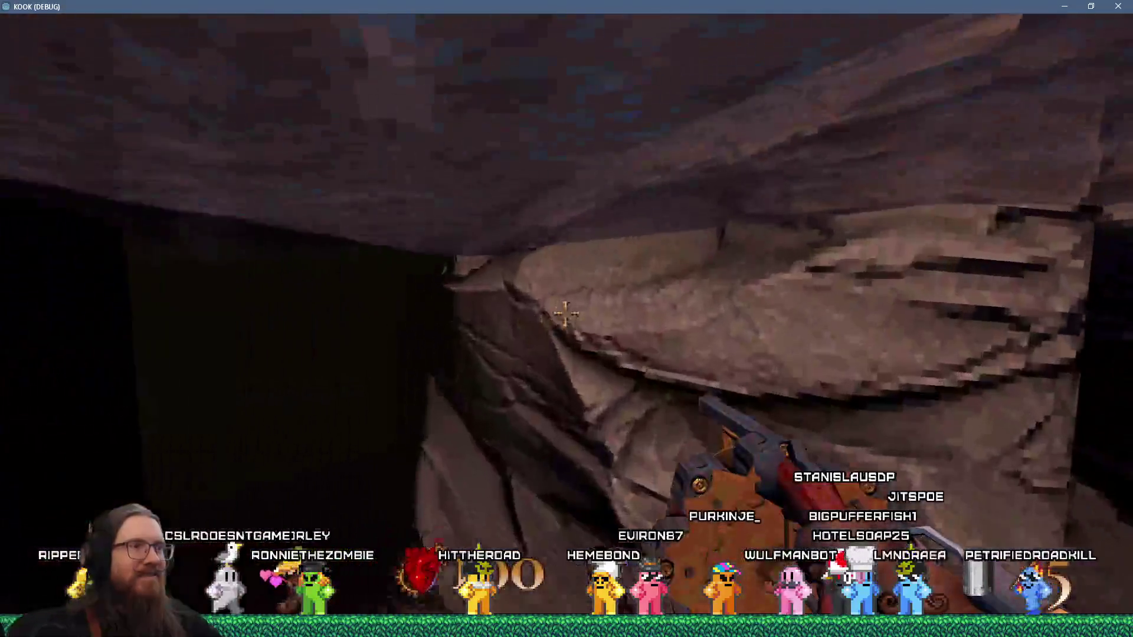
key(w)
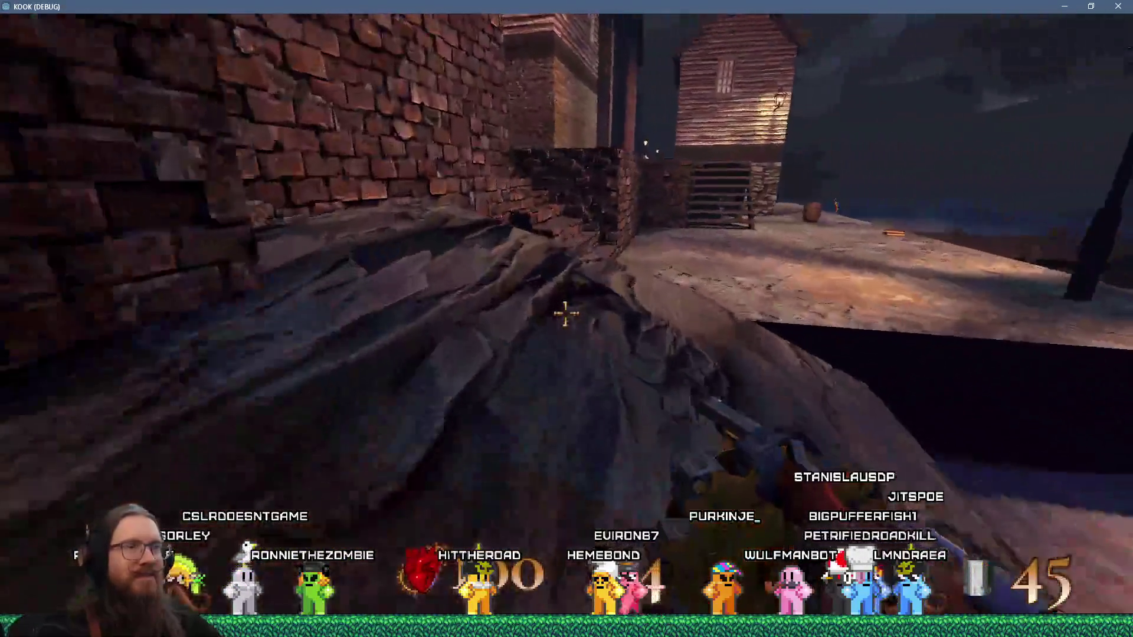
key(w)
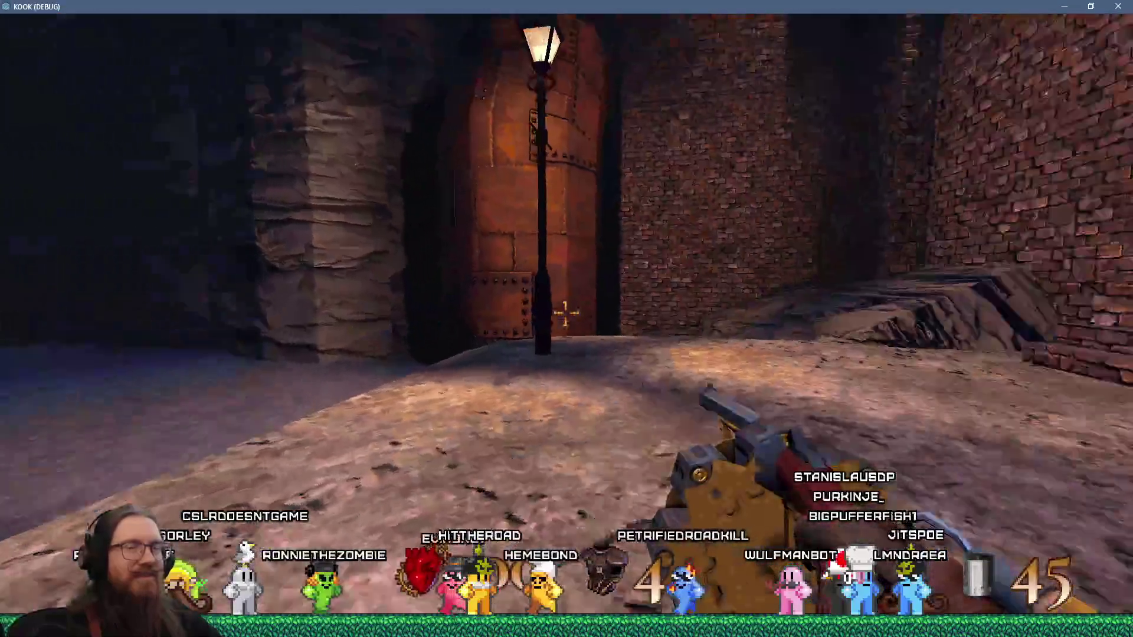
key(w)
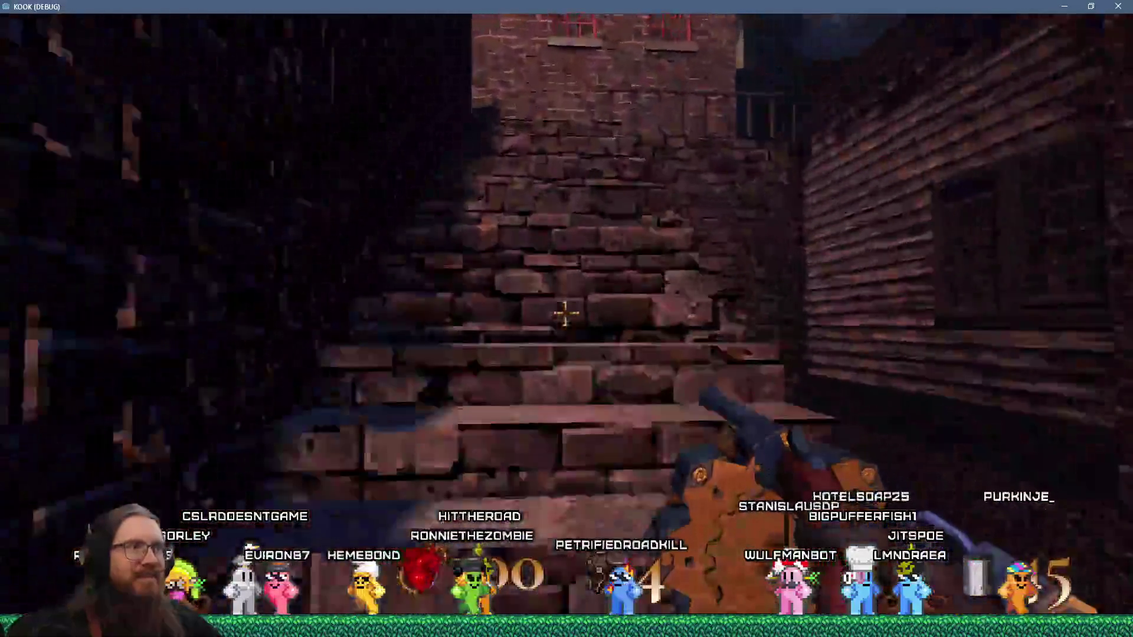
key(w)
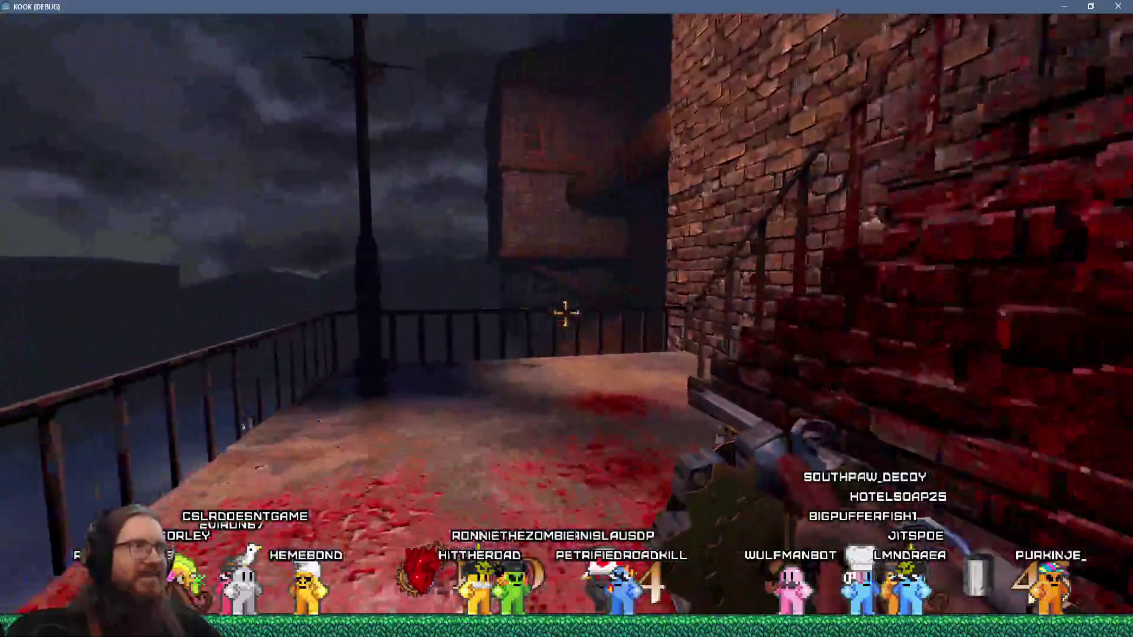
key(w)
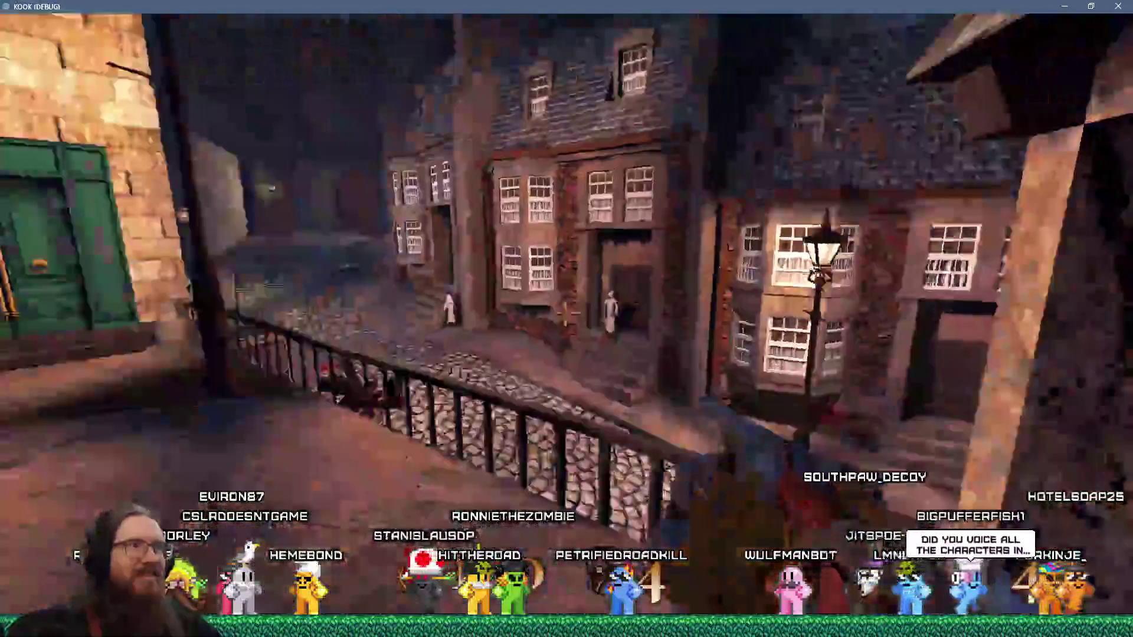
key(w)
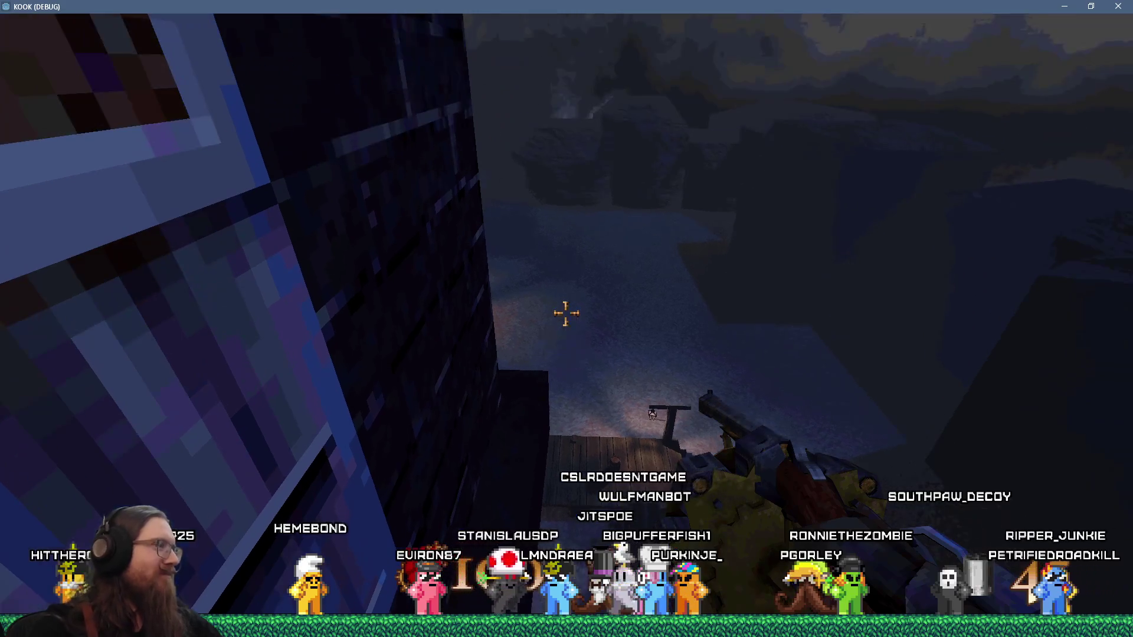
mouse_move(567, 314)
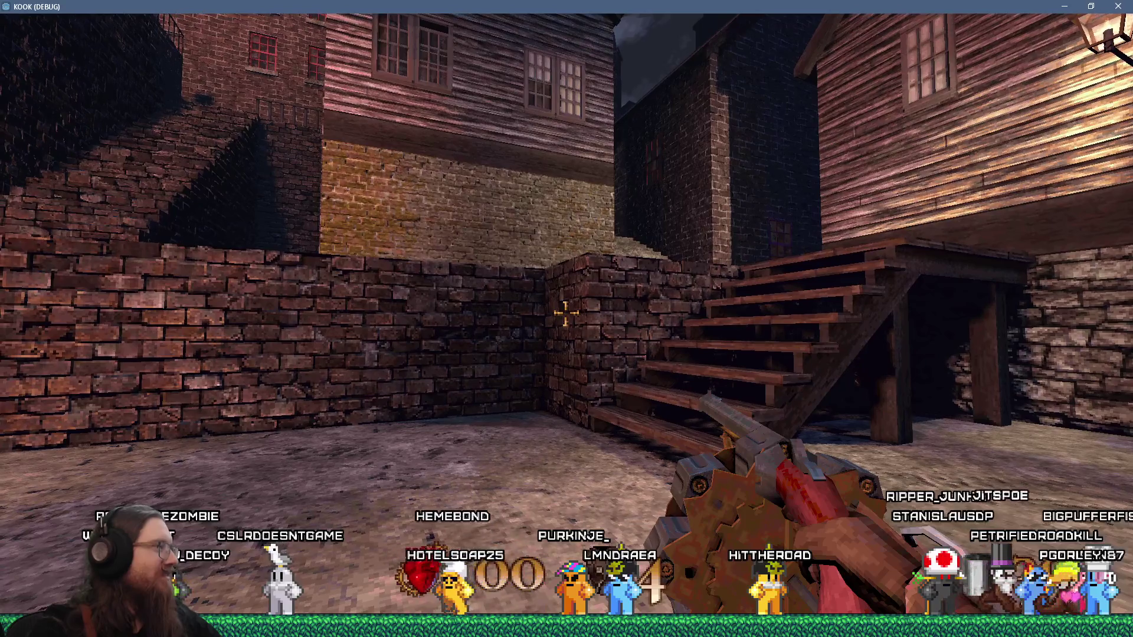
Walk along the lit balcony past the tower and shoot the spider there
key(w)
key(w)
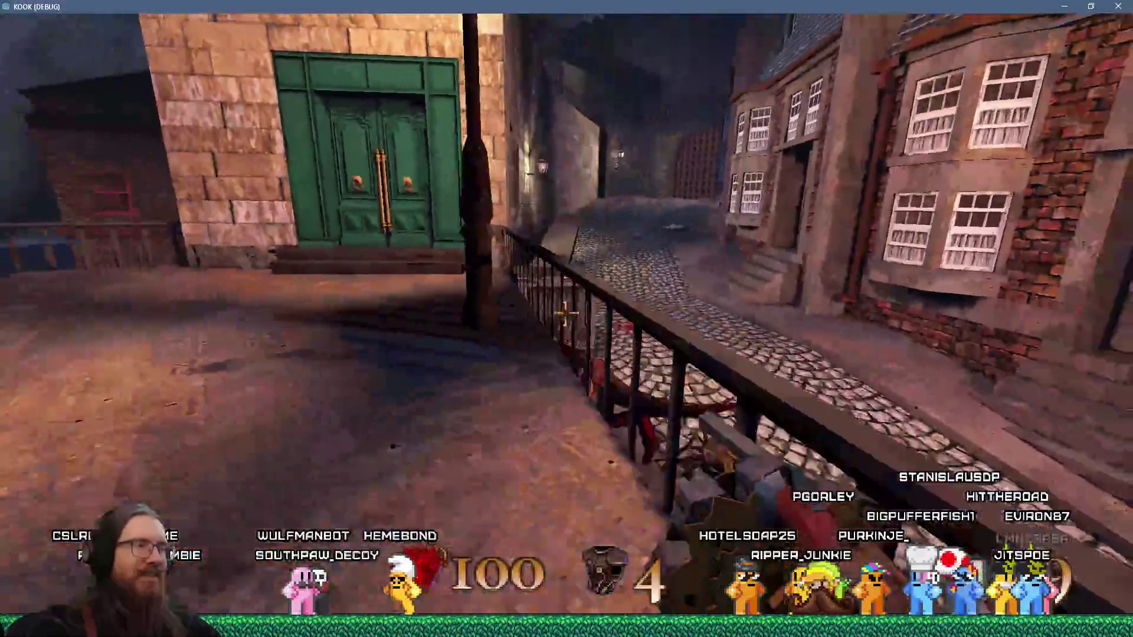
key(w)
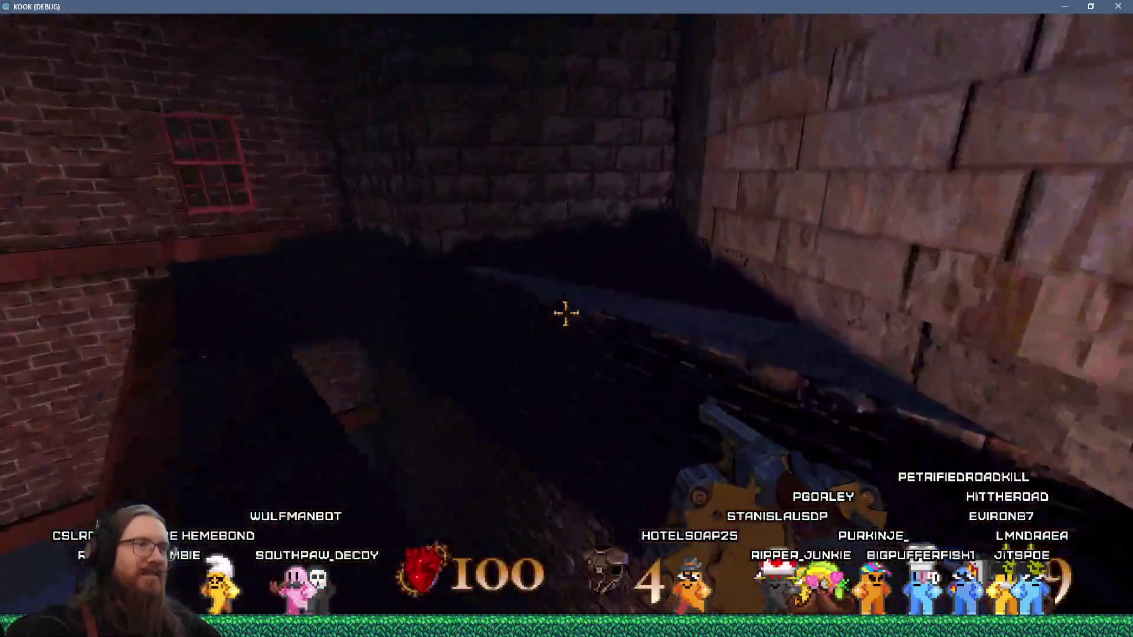
key(w)
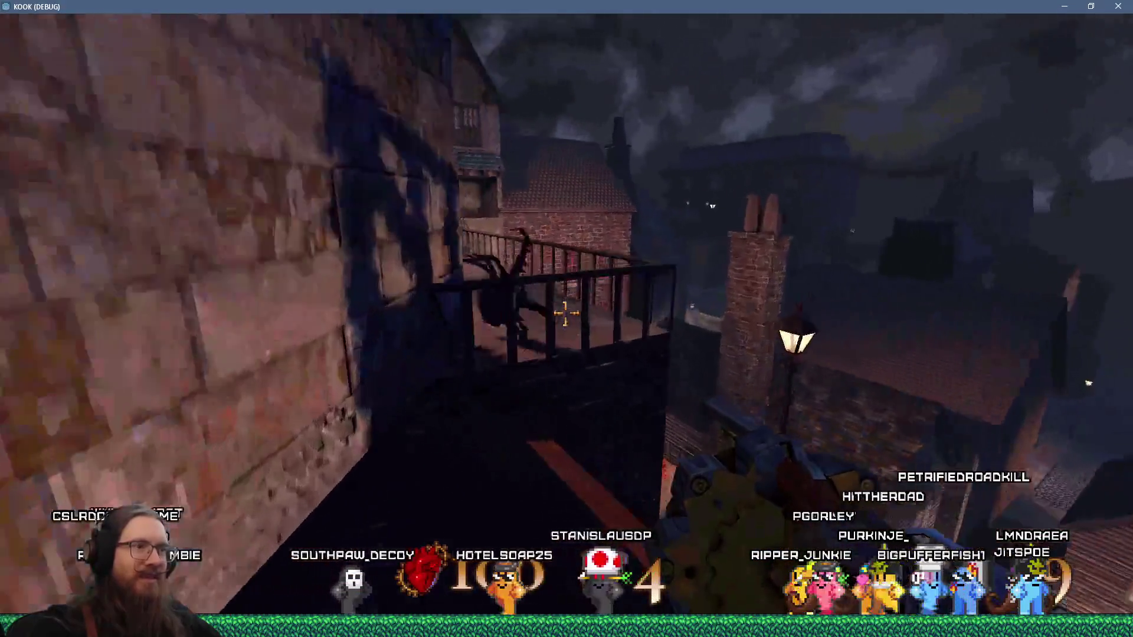
key(w)
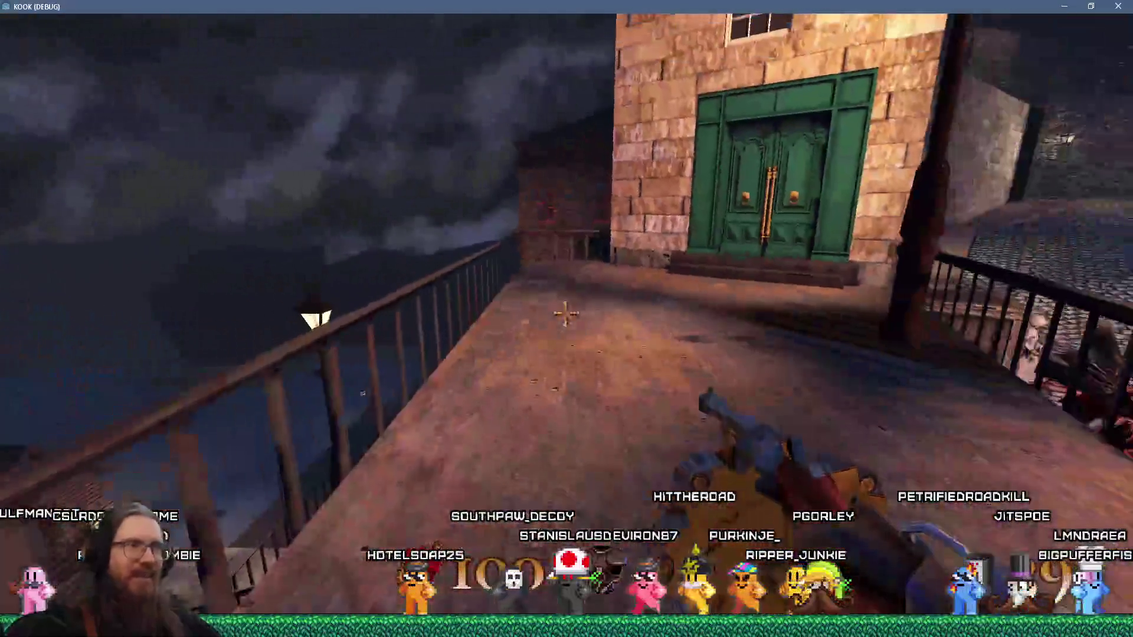
key(w)
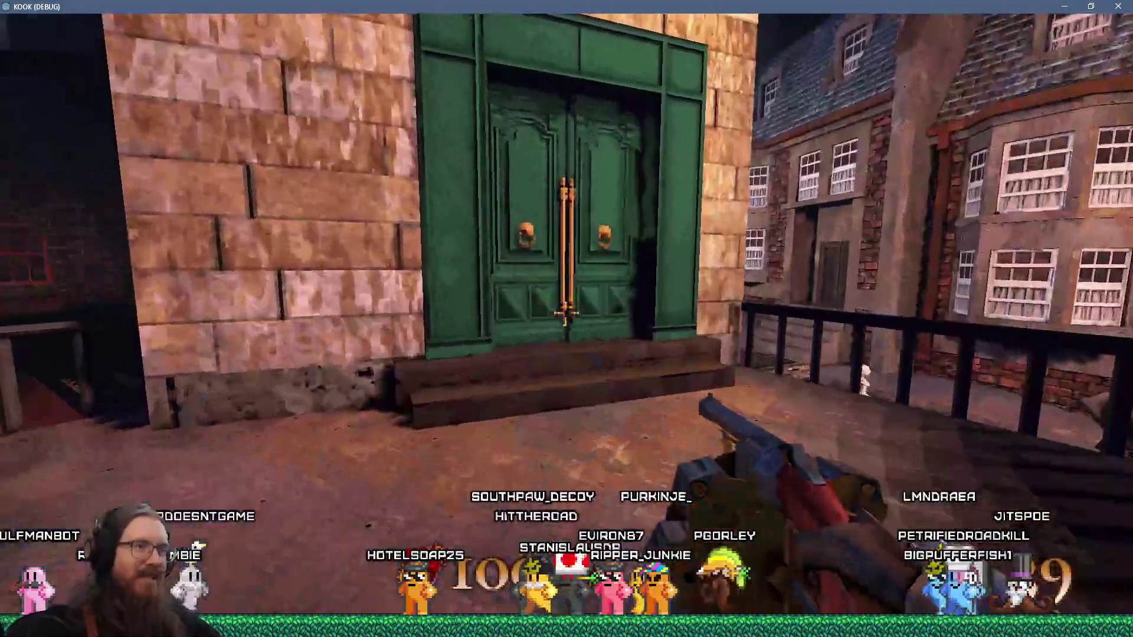
key(w)
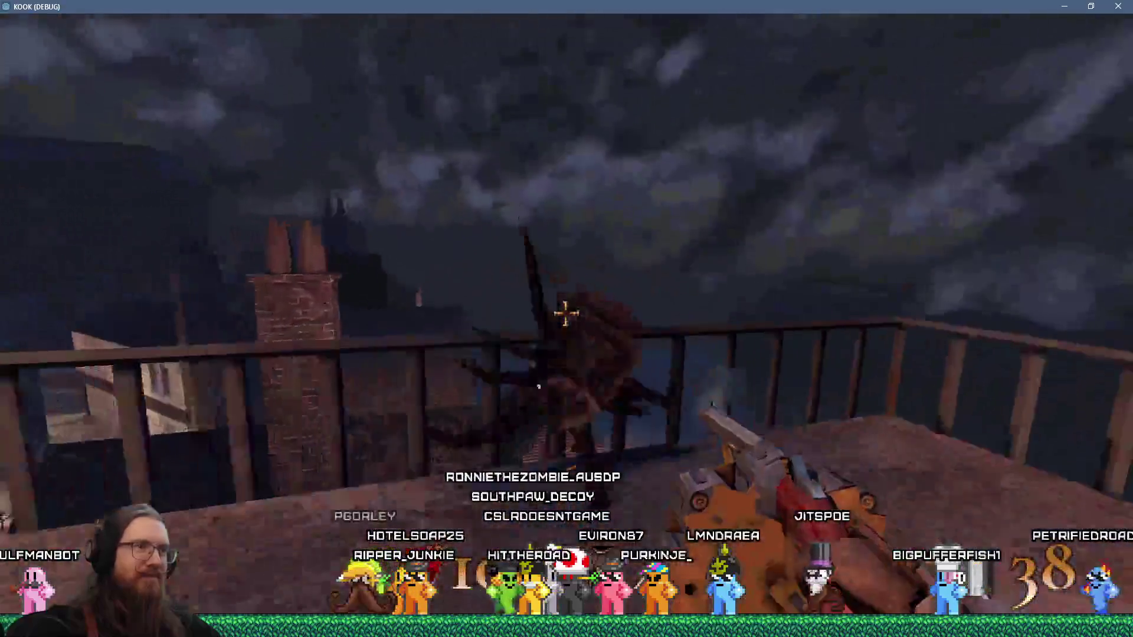
click(565, 314)
click(565, 314)
key(w)
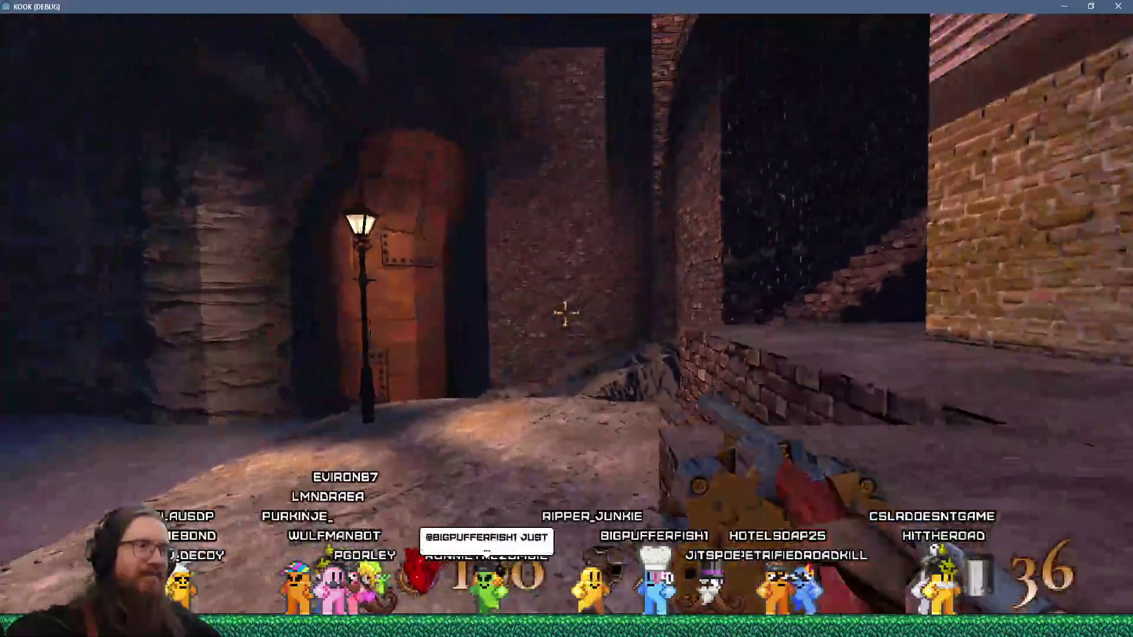
Enter quit in the game console to close the debug run
key(grave)
text(it)
key(Return)
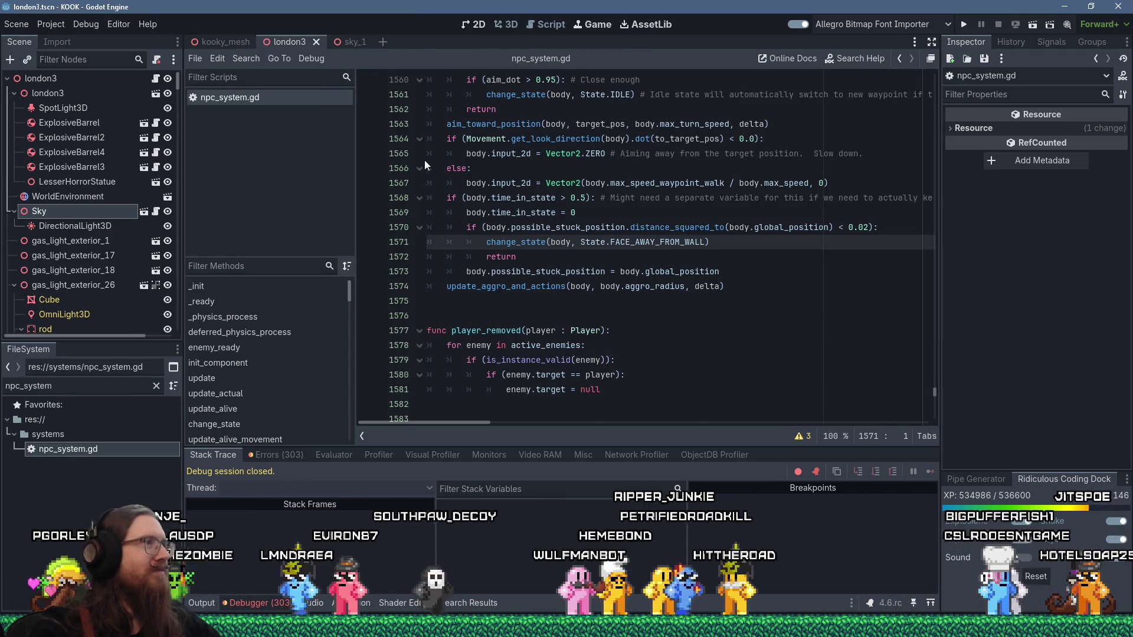
Switch to the 3D view and bring the london3 level's dark wall into view
key(ctrl+F2)
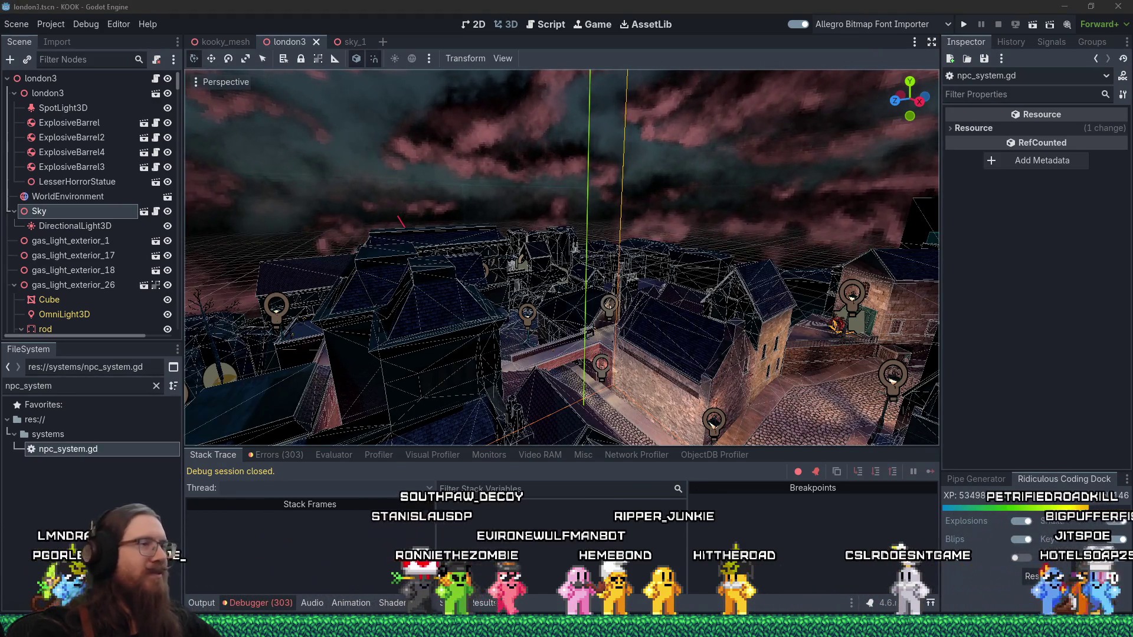
scroll(413, 217, up, 5)
mouse_move(413, 216)
mouse_down()
mouse_move(538, 275)
mouse_move(796, 256)
mouse_move(637, 248)
mouse_move(592, 291)
mouse_move(612, 271)
mouse_up()
scroll(645, 307, up, 3)
mouse_move(645, 307)
mouse_down()
mouse_move(547, 228)
mouse_move(380, 261)
mouse_up()
scroll(380, 260, up, 3)
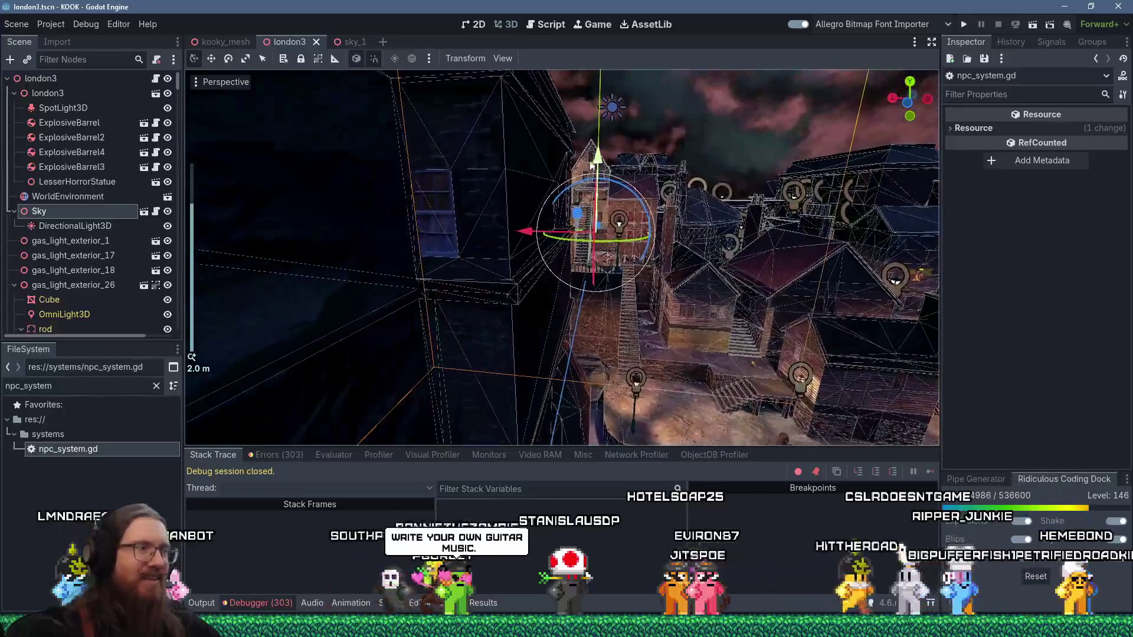
mouse_move(565, 201)
mouse_down()
mouse_move(412, 228)
mouse_move(606, 222)
mouse_move(671, 253)
mouse_move(653, 235)
mouse_move(285, 324)
mouse_move(469, 251)
mouse_up()
scroll(412, 228, down, 3)
scroll(670, 252, down, 2)
scroll(285, 324, down, 2)
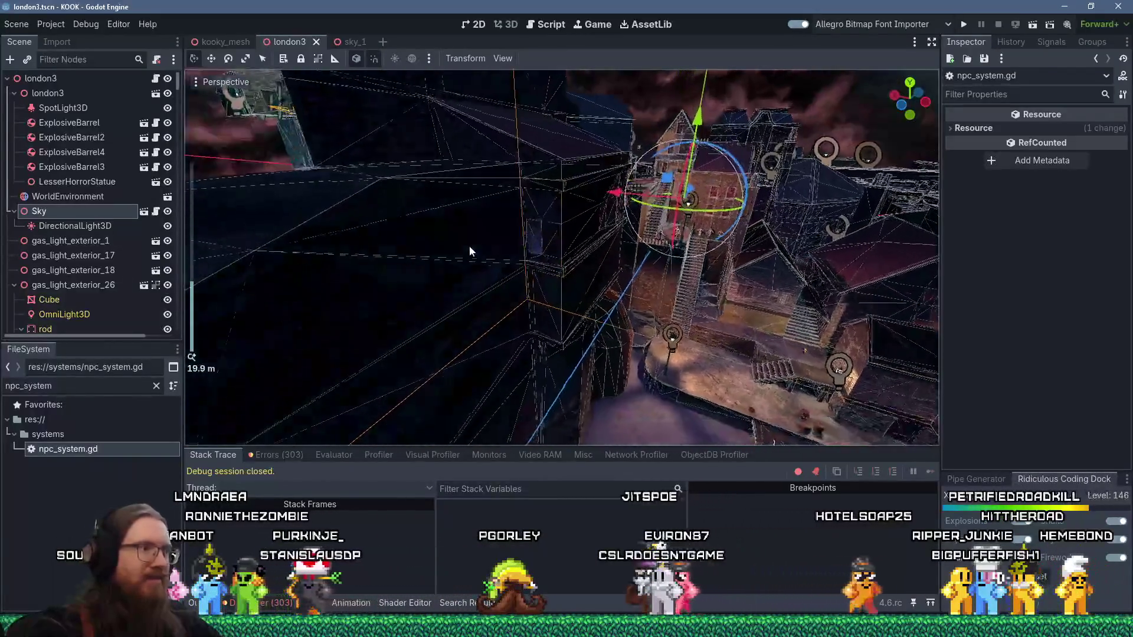
scroll(472, 248, up, 6)
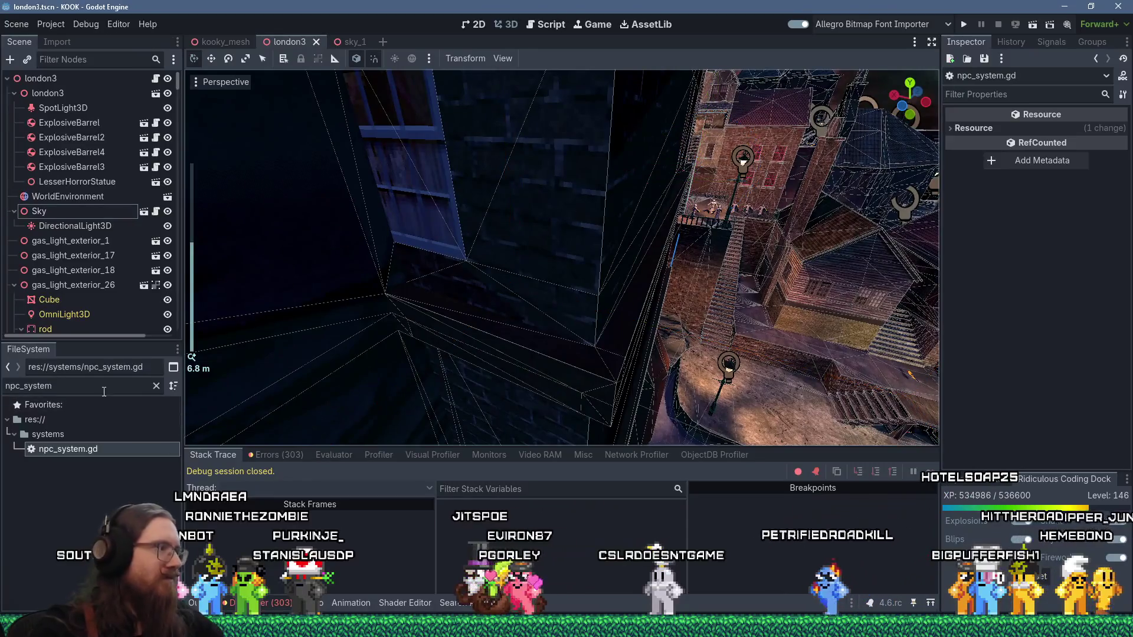
Filter the FileSystem for 'trigger' and drop the multiple-use area trigger into the level
double_click(104, 386)
text(trigger)
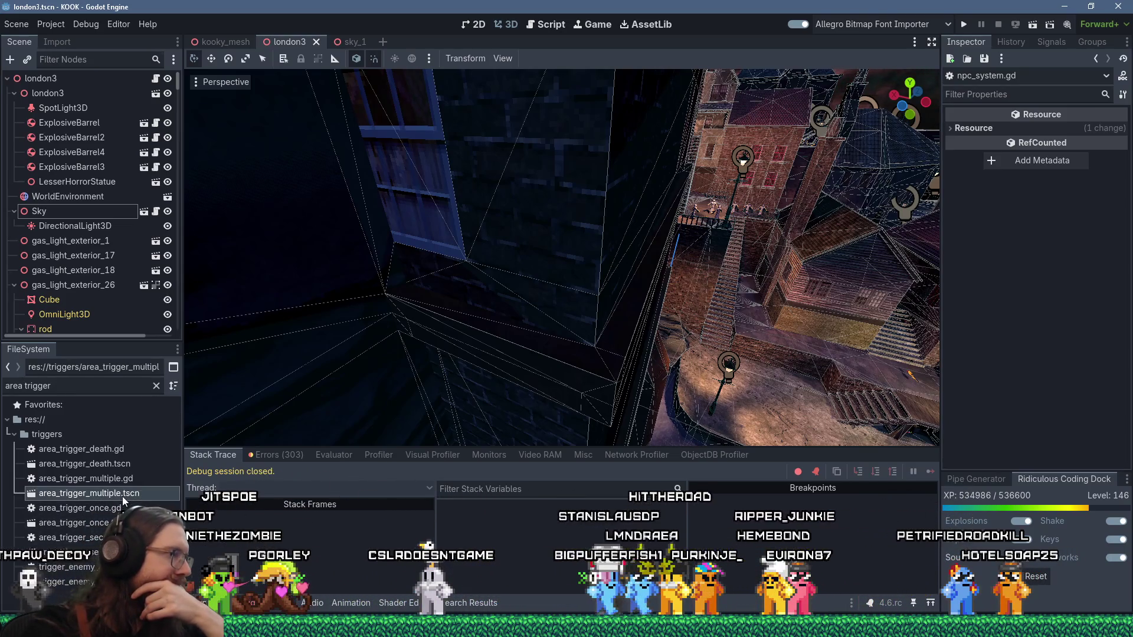
drag(418, 411, 485, 329)
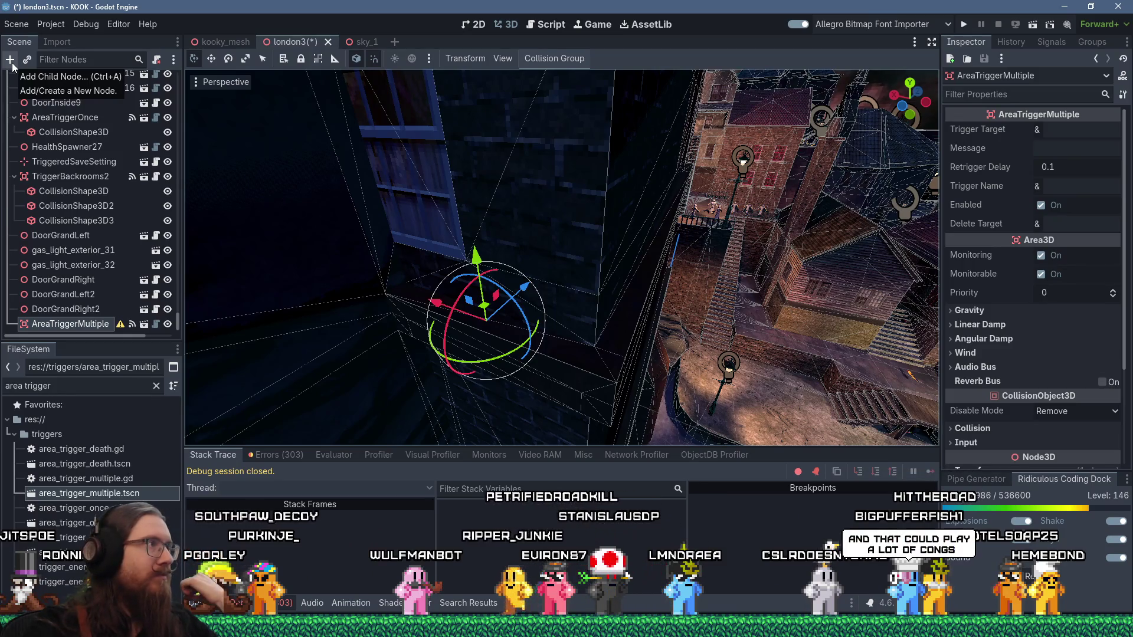
Give the AreaTriggerMultiple a CollisionShape3D child with a new BoxShape3D, raised upward
click(11, 63)
text(c)
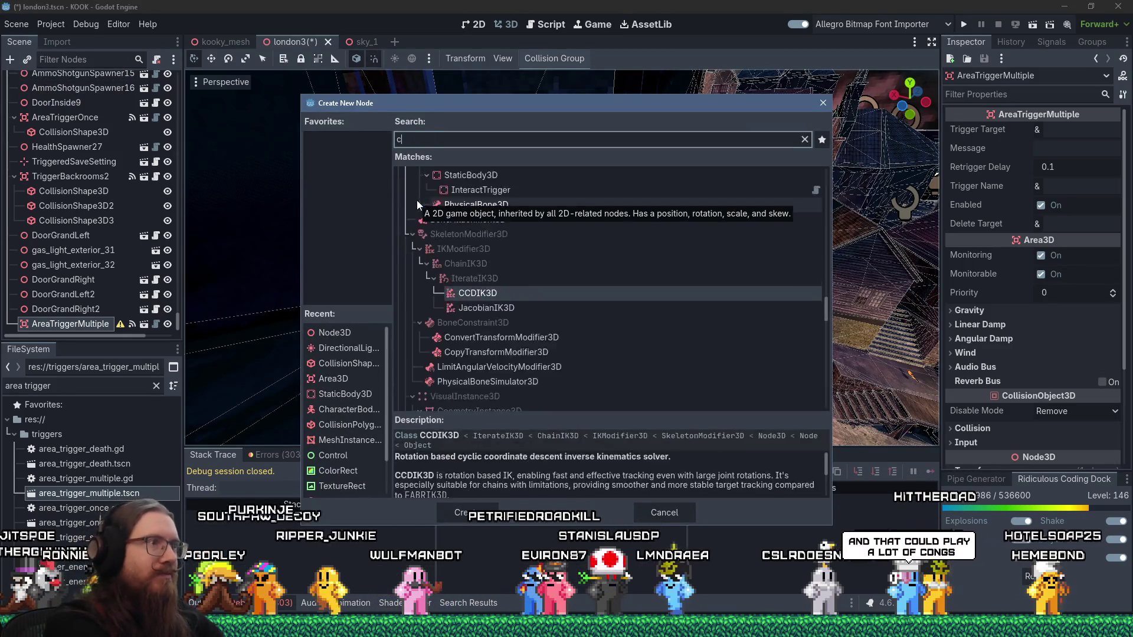
text(ollision)
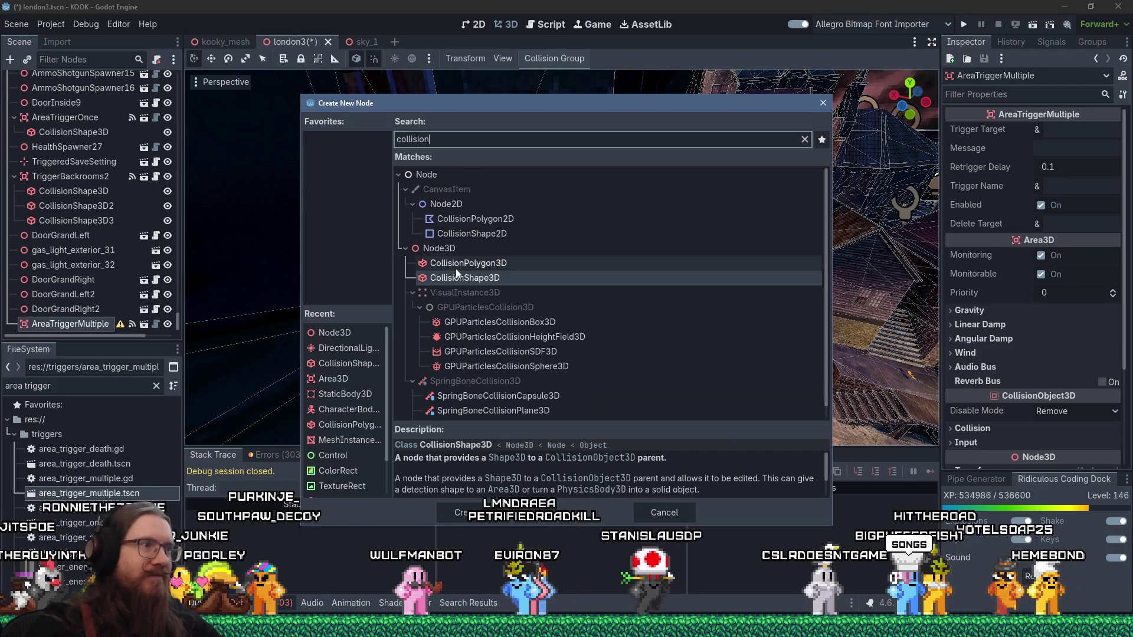
click(466, 512)
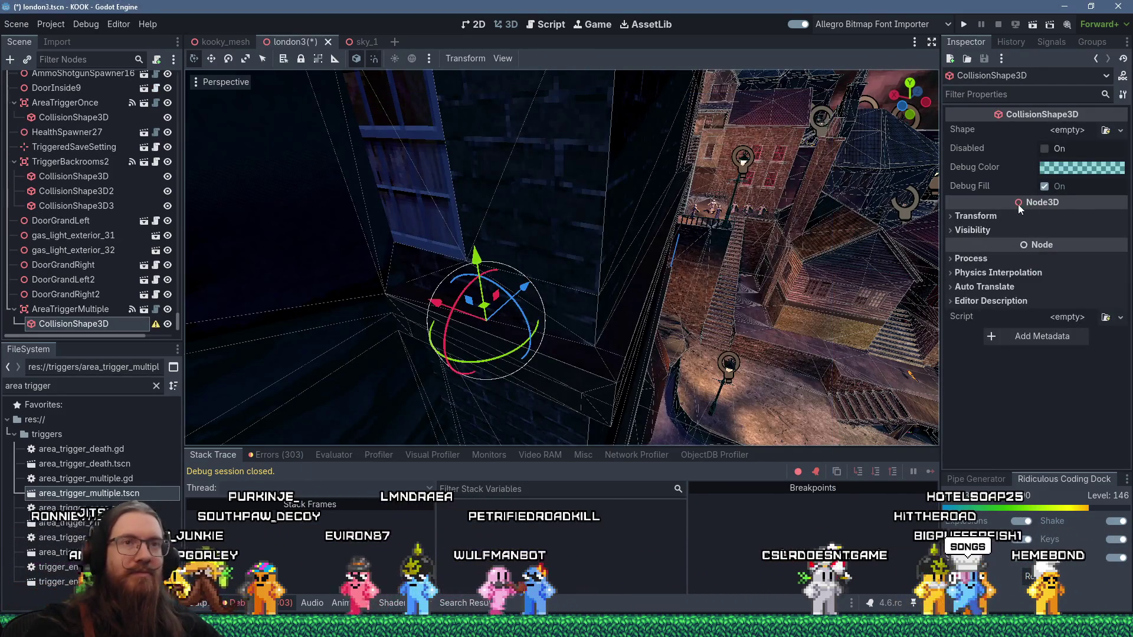
click(1080, 132)
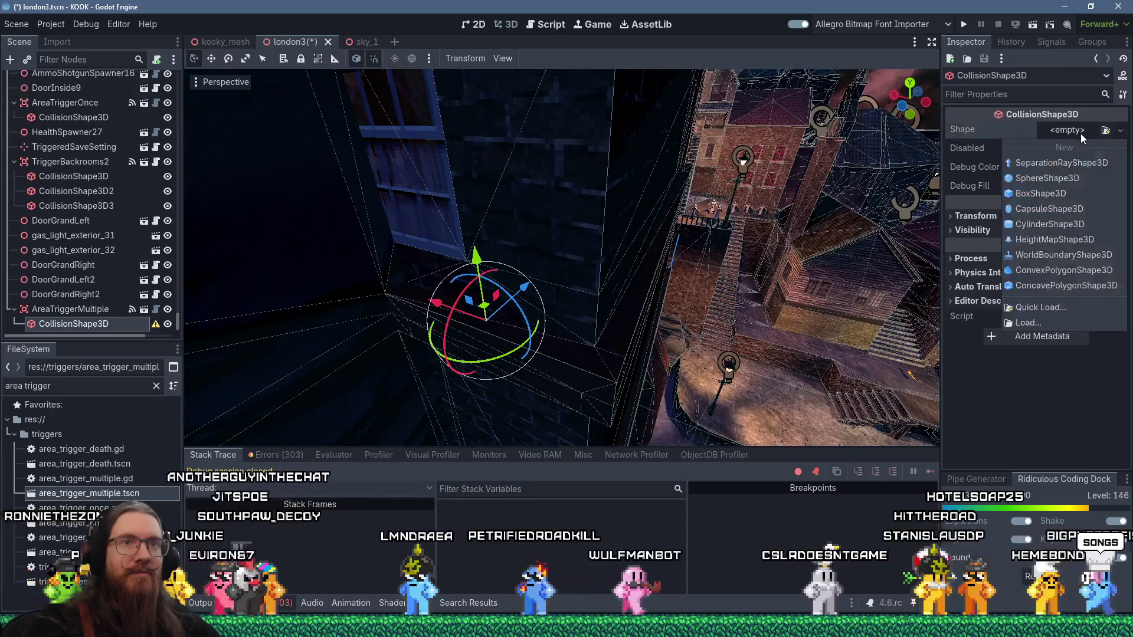
click(1045, 194)
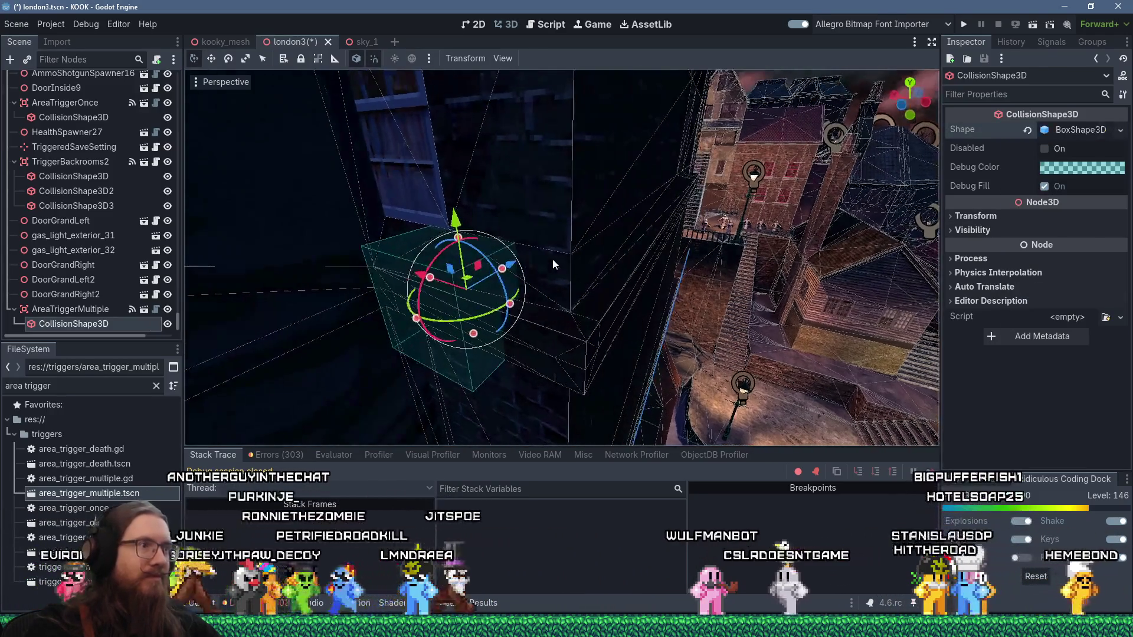
mouse_move(457, 189)
mouse_down()
mouse_move(458, 119)
mouse_move(433, 225)
mouse_up()
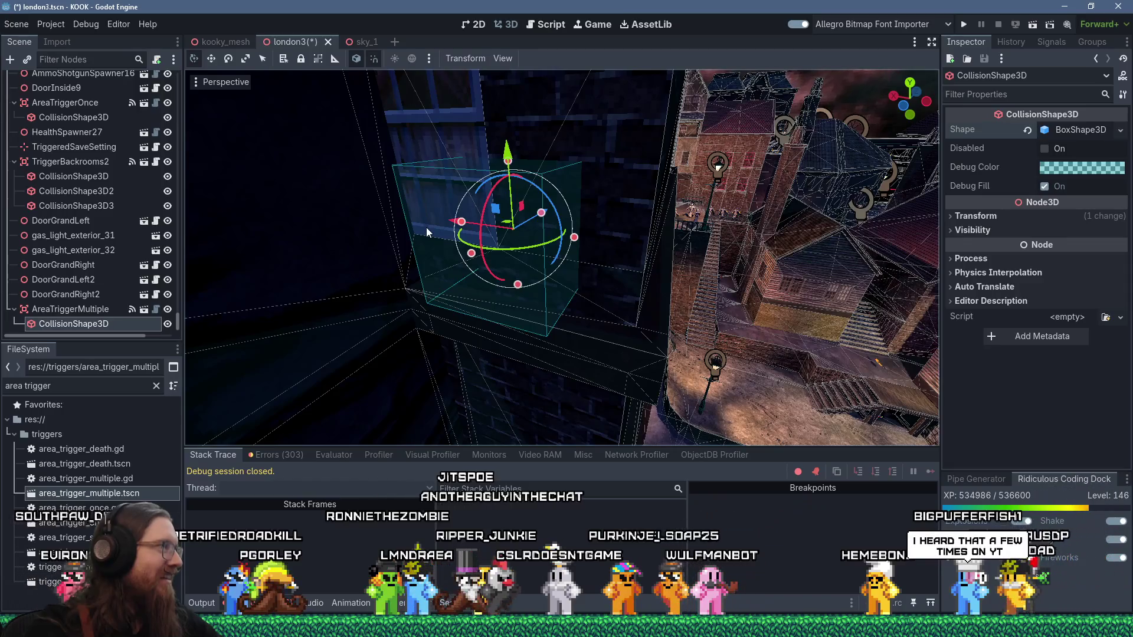
mouse_move(426, 228)
mouse_down()
mouse_move(450, 226)
mouse_move(504, 253)
mouse_move(599, 334)
mouse_move(582, 292)
mouse_move(518, 247)
mouse_move(730, 253)
mouse_up()
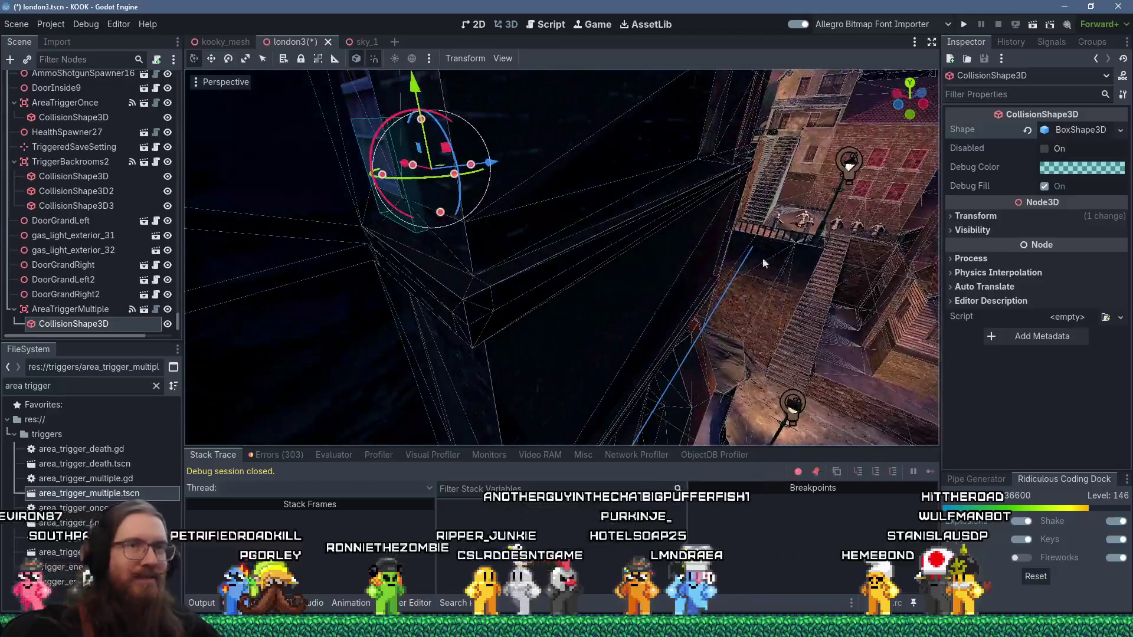
Set the AreaTriggerMultiple's message to the ledge joke ending 'this stupid message.'
click(91, 315)
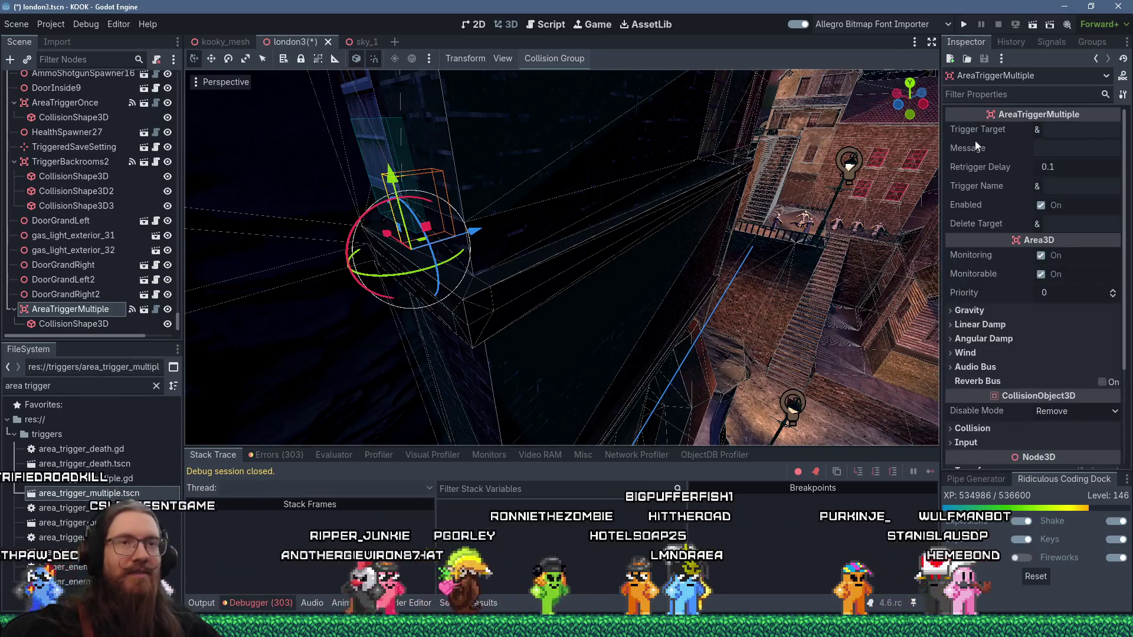
click(1066, 146)
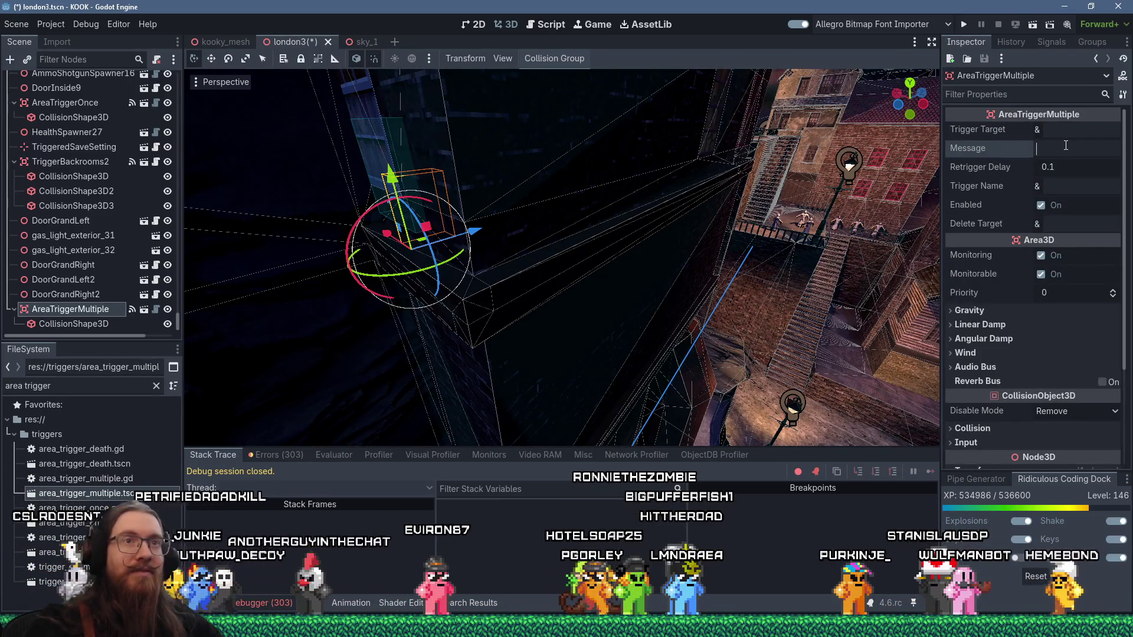
text(I walked all )
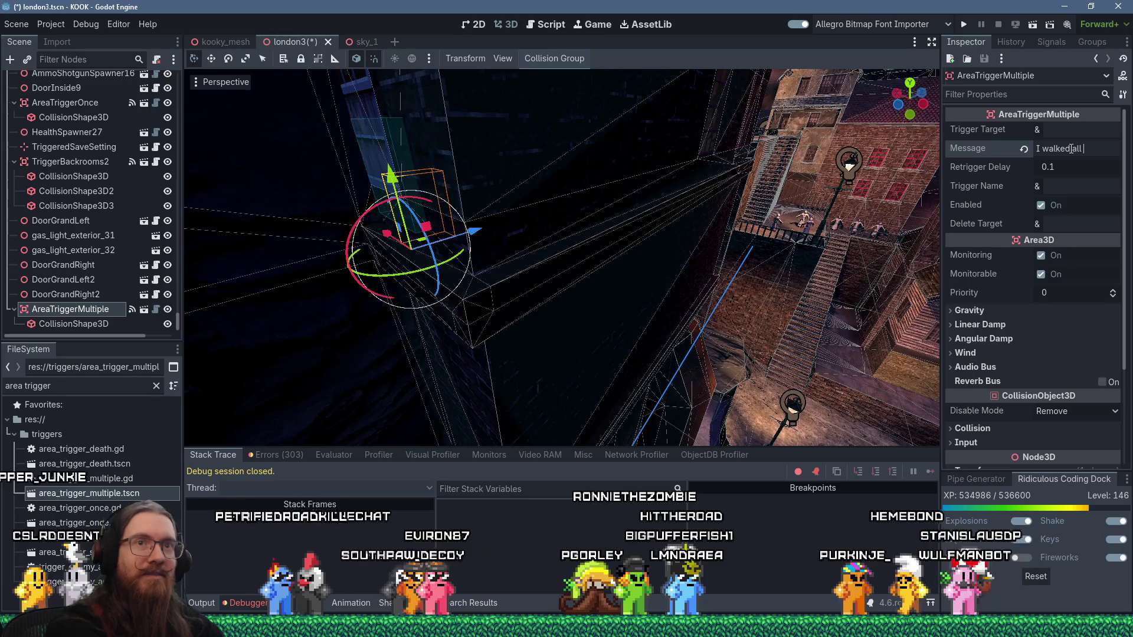
text(the wayo out on this led)
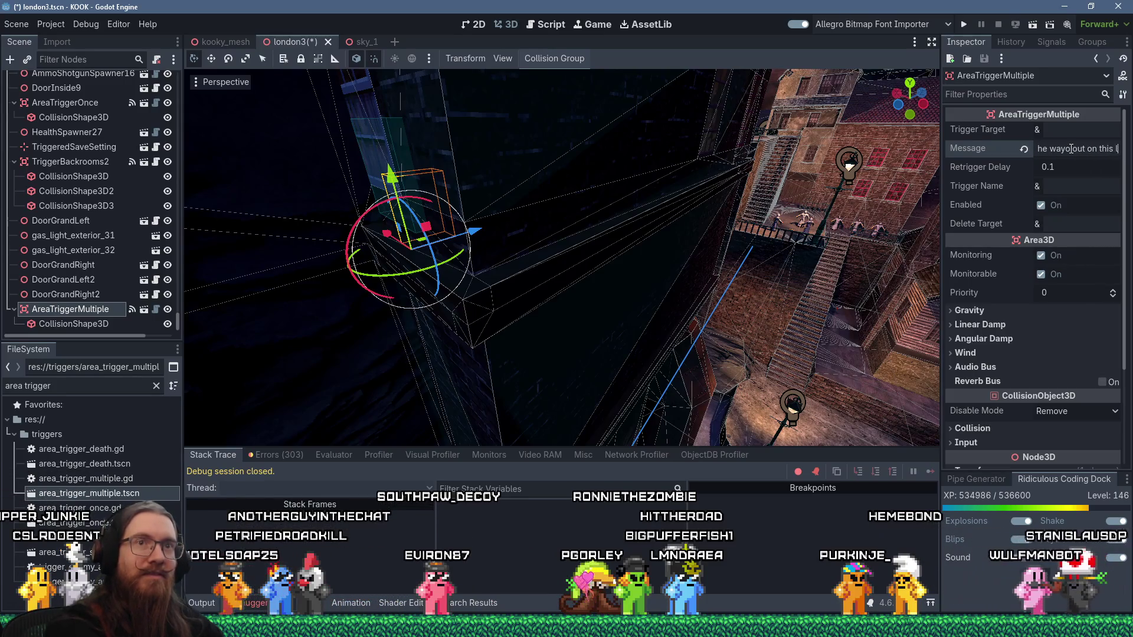
text(ge, and all I)
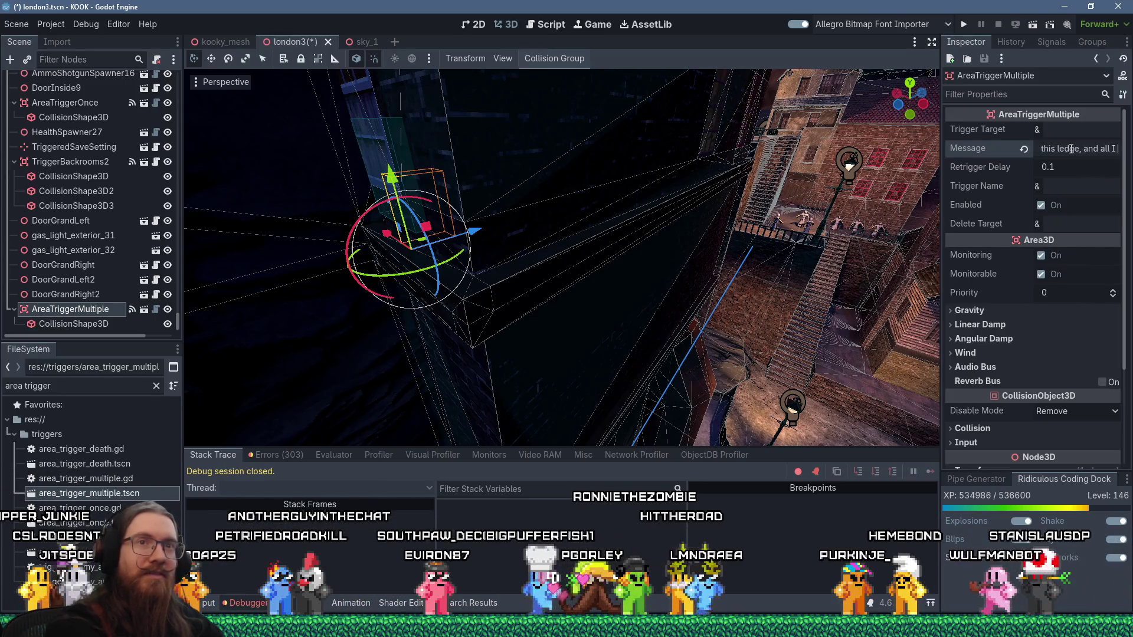
text( got was this stupid e)
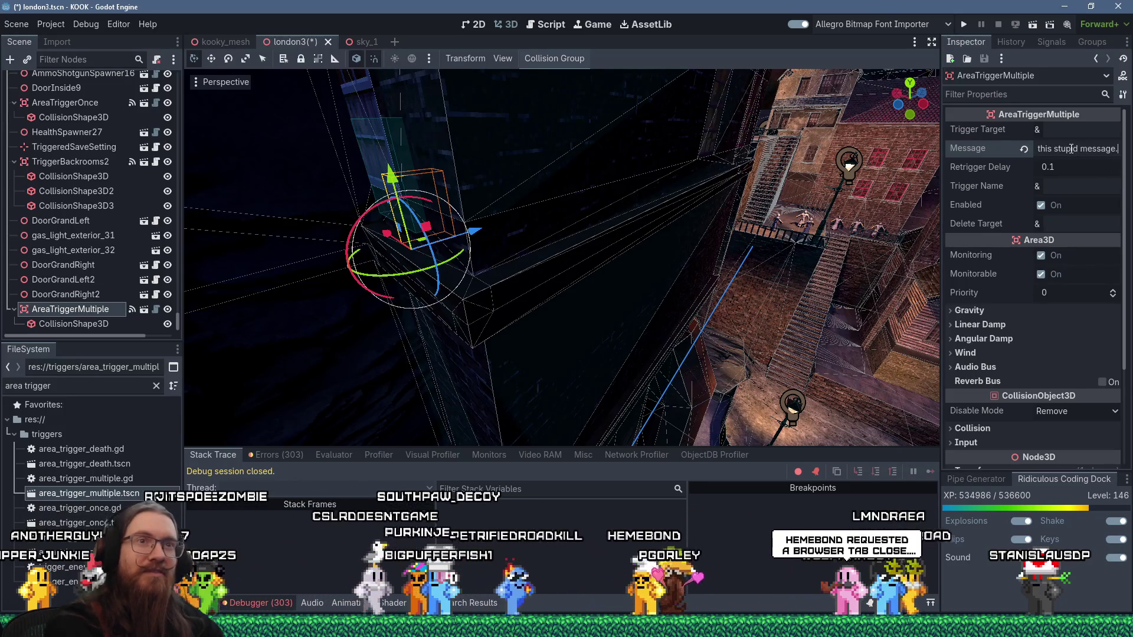
Change the trigger's Retrigger Delay to 1.0
click(1076, 169)
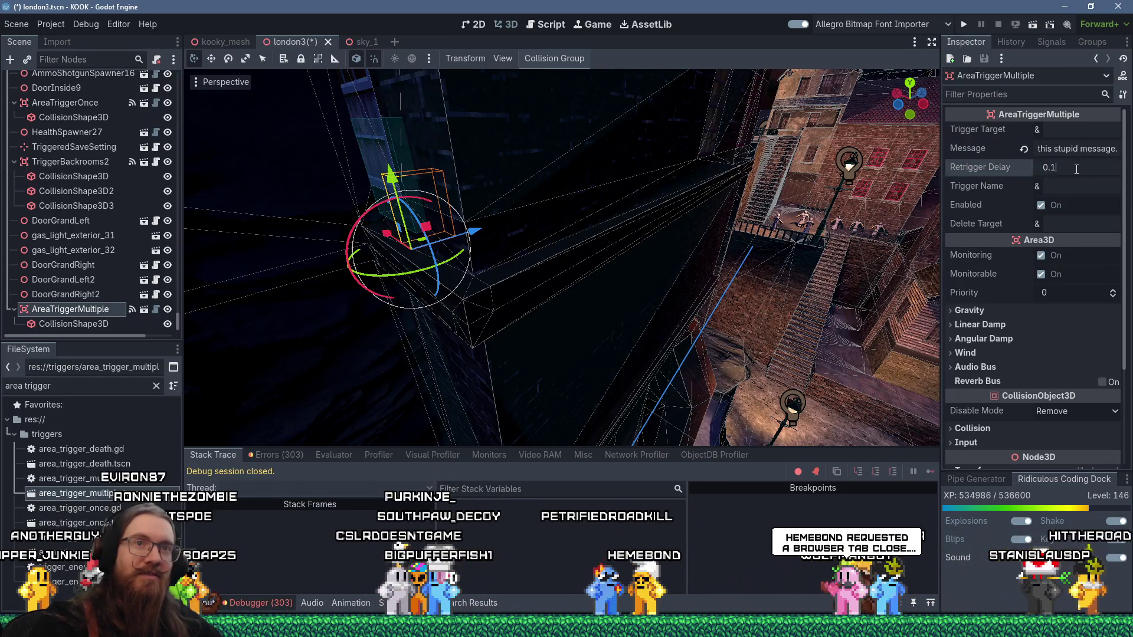
key(BackSpace)
key(BackSpace)
key(BackSpace)
text(1)
key(Return)
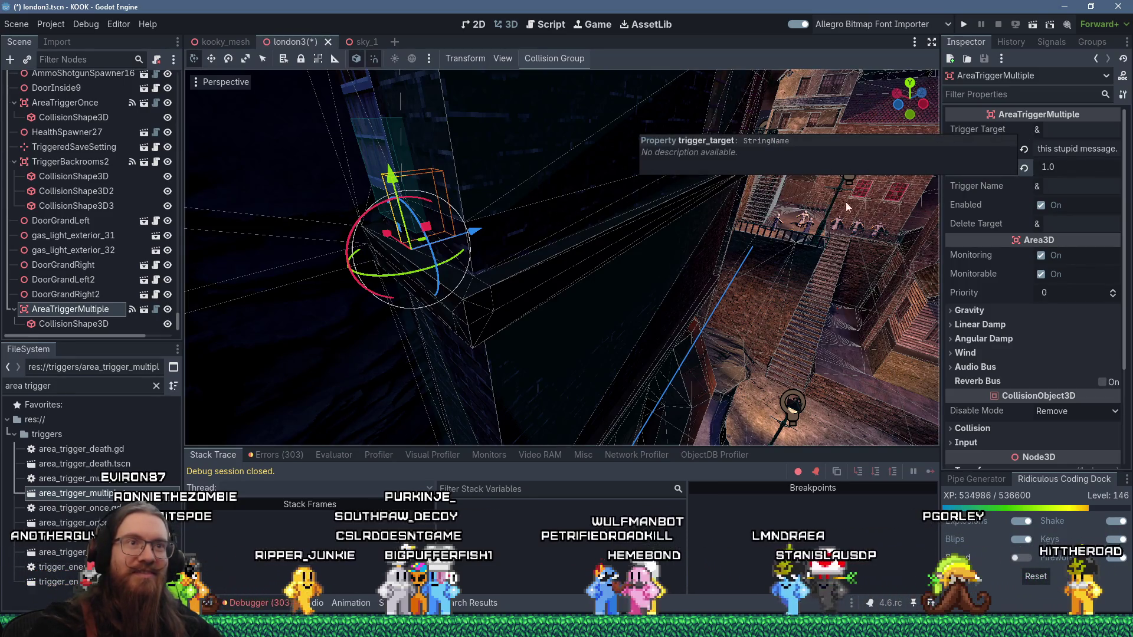
Place area_trigger_secret in the brick-wall corner and start adding a CollisionShape3D child
drag(797, 230, 647, 234)
scroll(647, 235, up, 6)
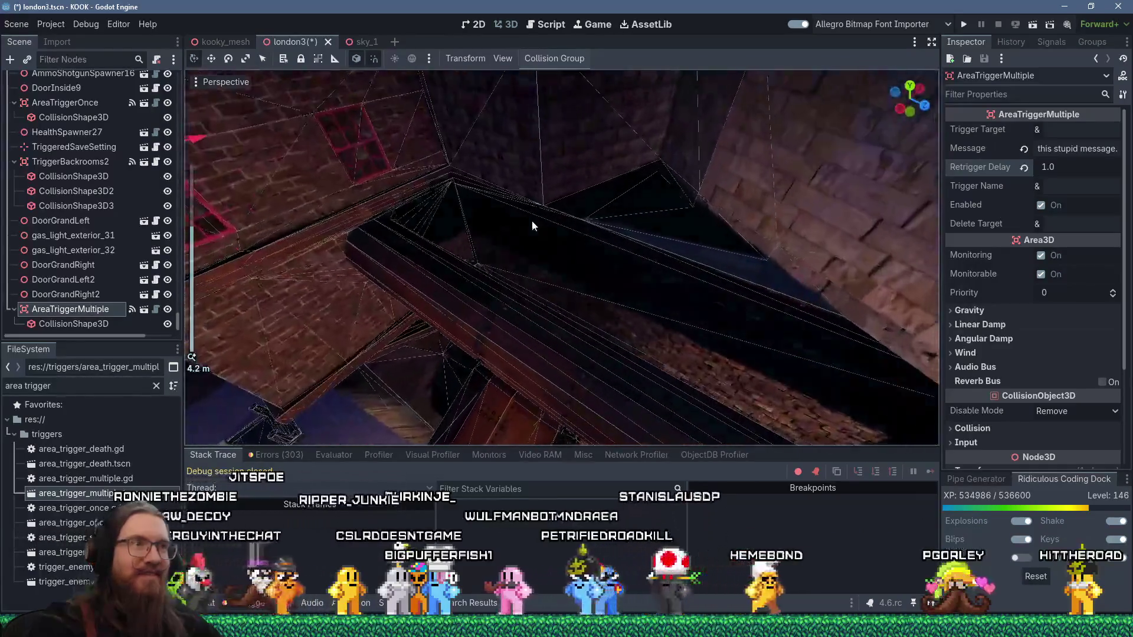
drag(532, 221, 513, 259)
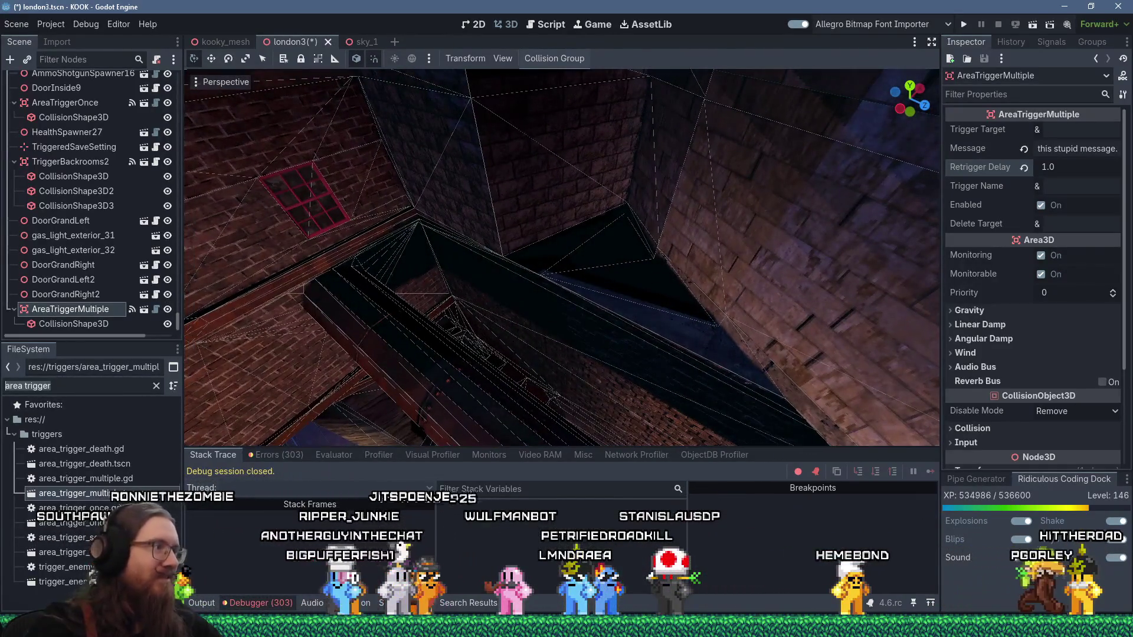
text(secret)
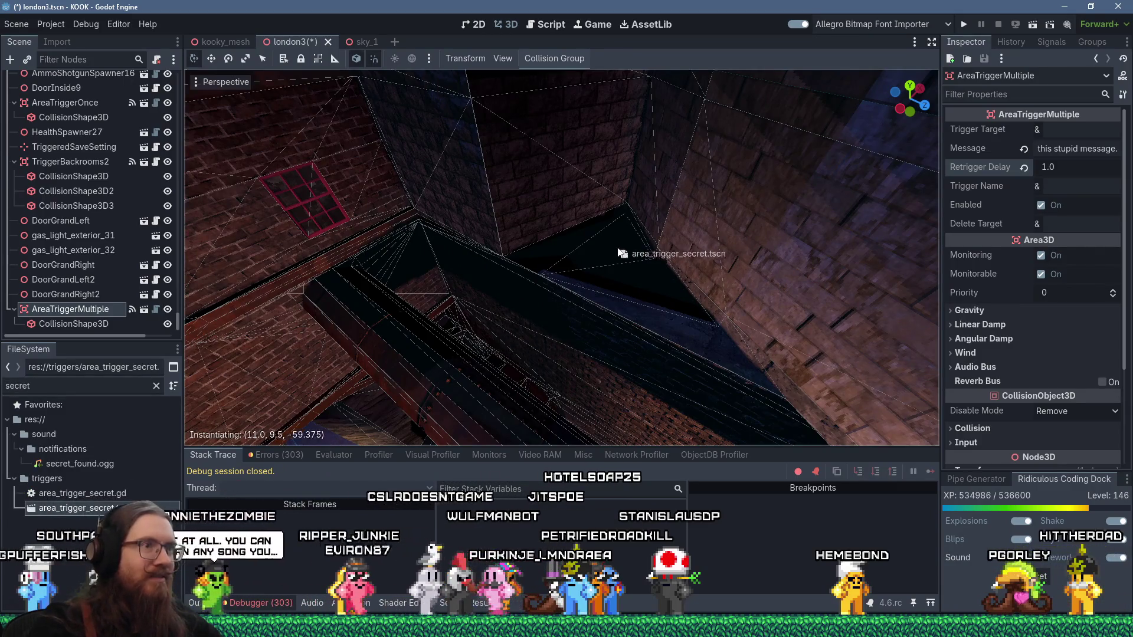
drag(623, 252, 625, 251)
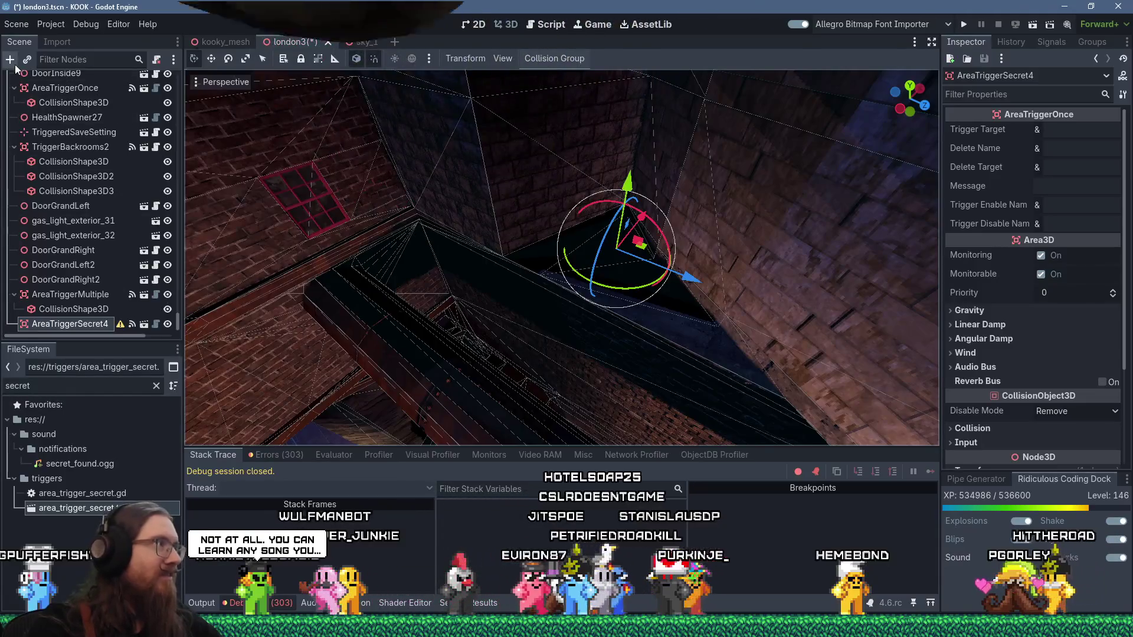
click(10, 60)
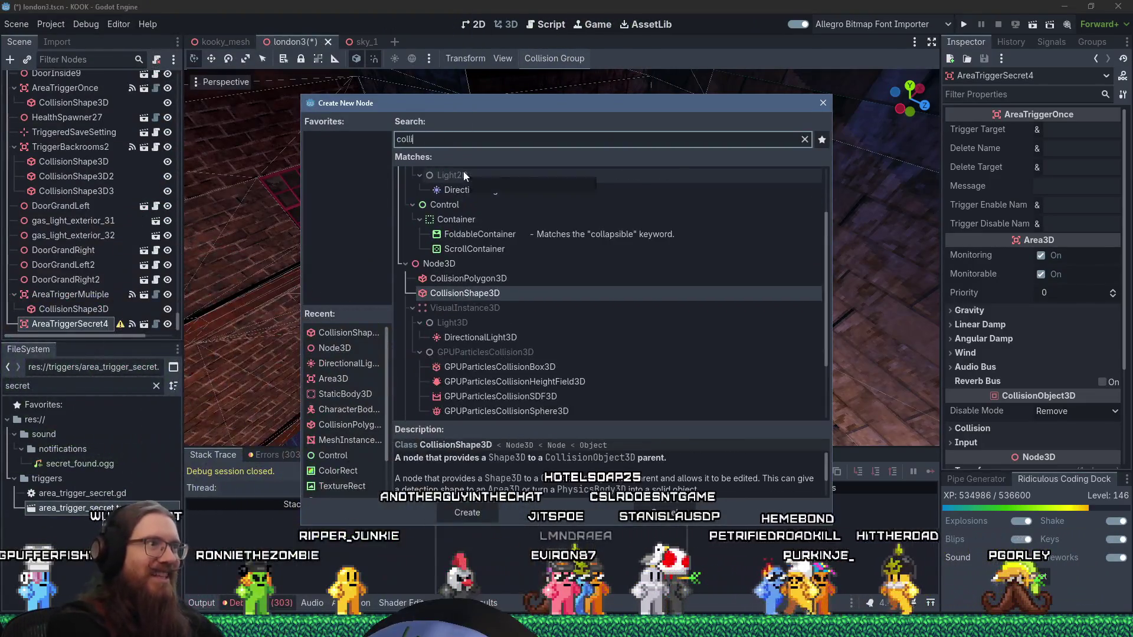
key(Return)
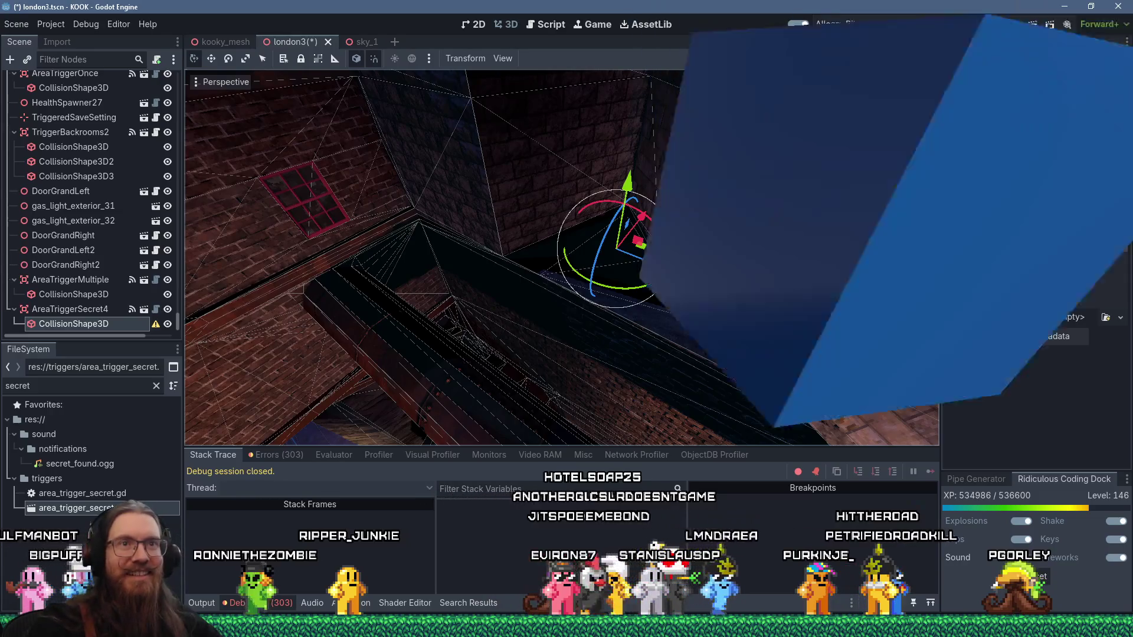
Make the secret trigger's collision a BoxShape3D raised 0.5, sized about 2.4 × 2 × 3.5
click(1067, 131)
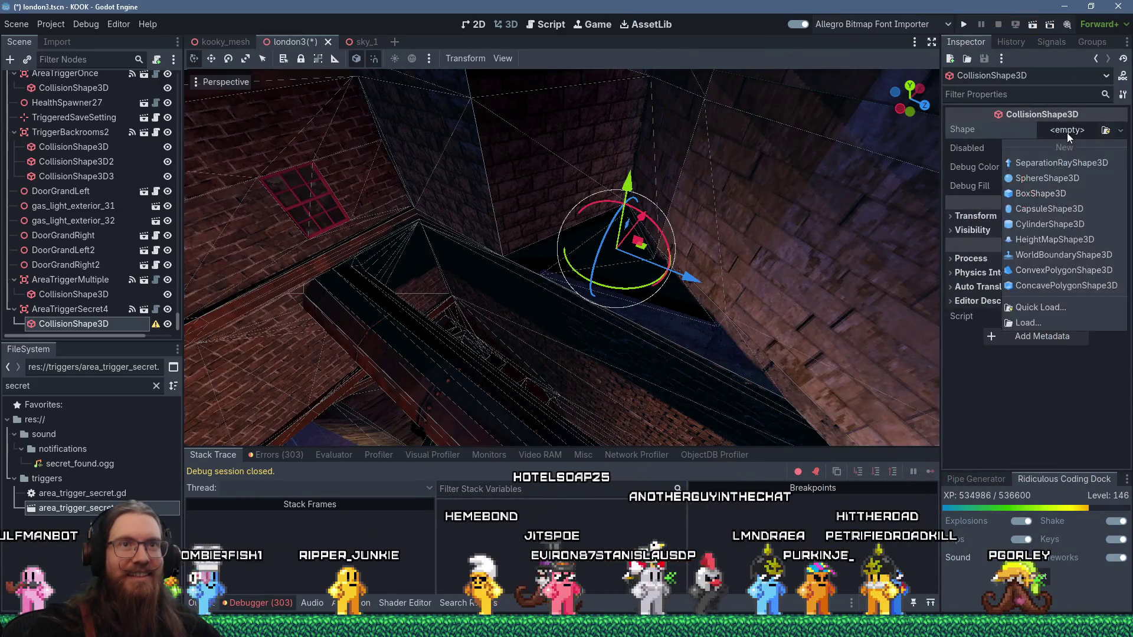
click(1054, 180)
scroll(676, 234, up, 3)
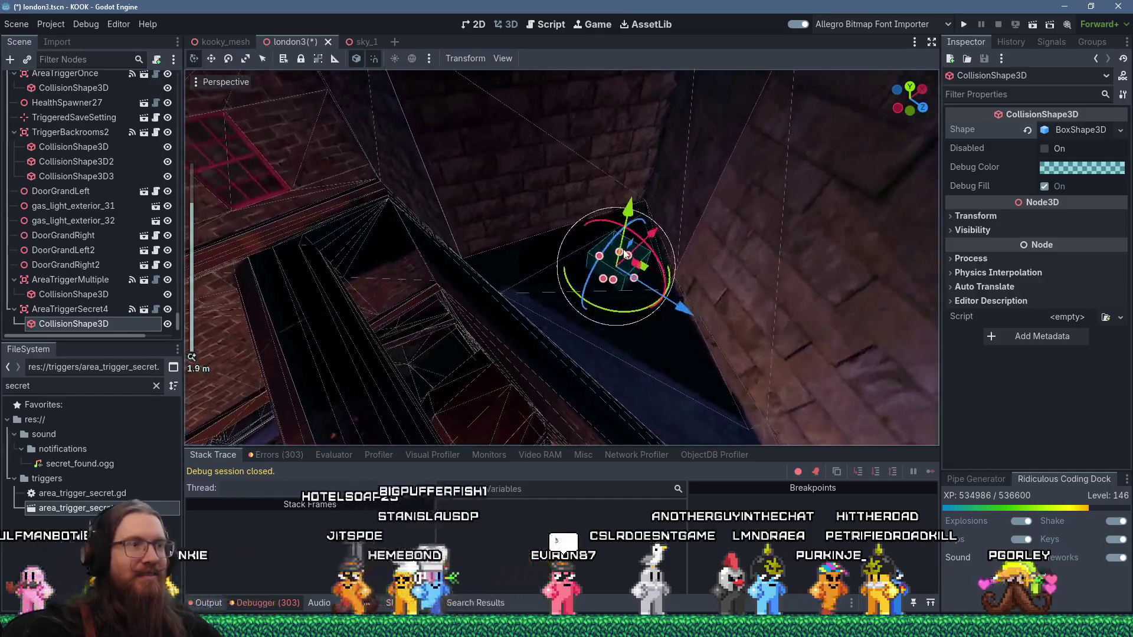
drag(626, 204, 633, 188)
drag(641, 260, 683, 291)
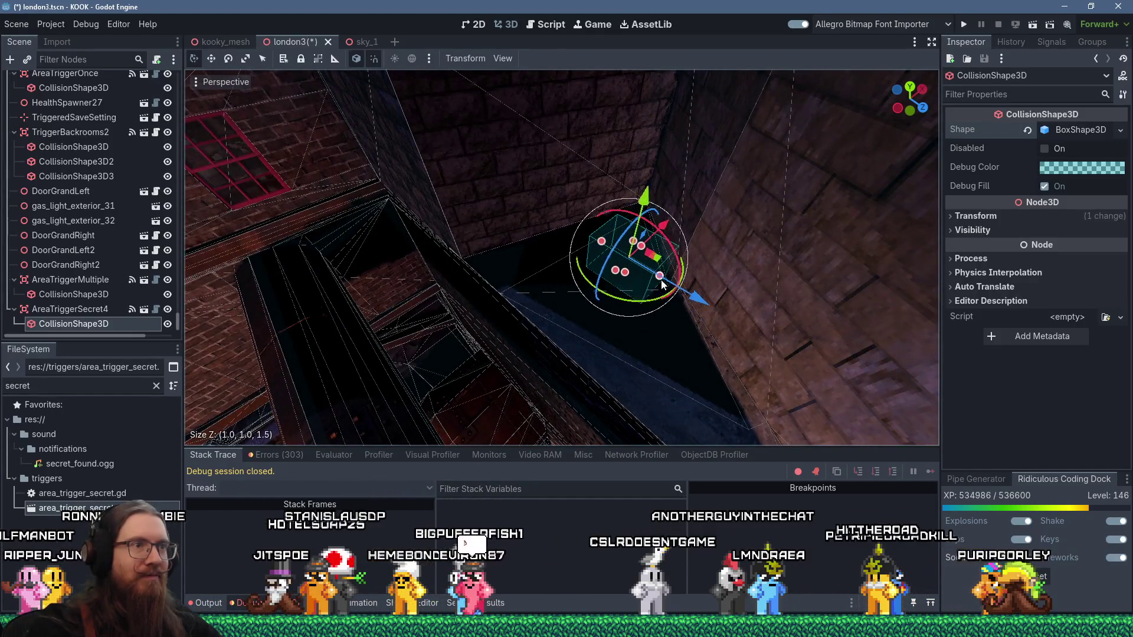
mouse_move(624, 238)
mouse_down()
mouse_move(657, 214)
mouse_move(624, 204)
mouse_up()
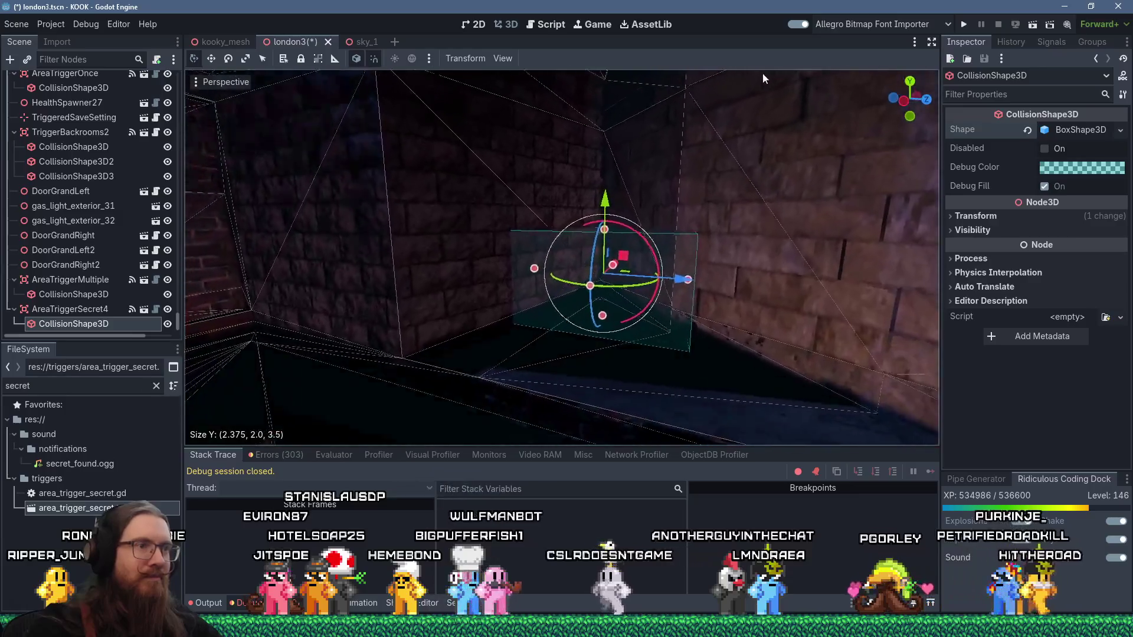
scroll(675, 418, down, 3)
scroll(643, 371, down, 10)
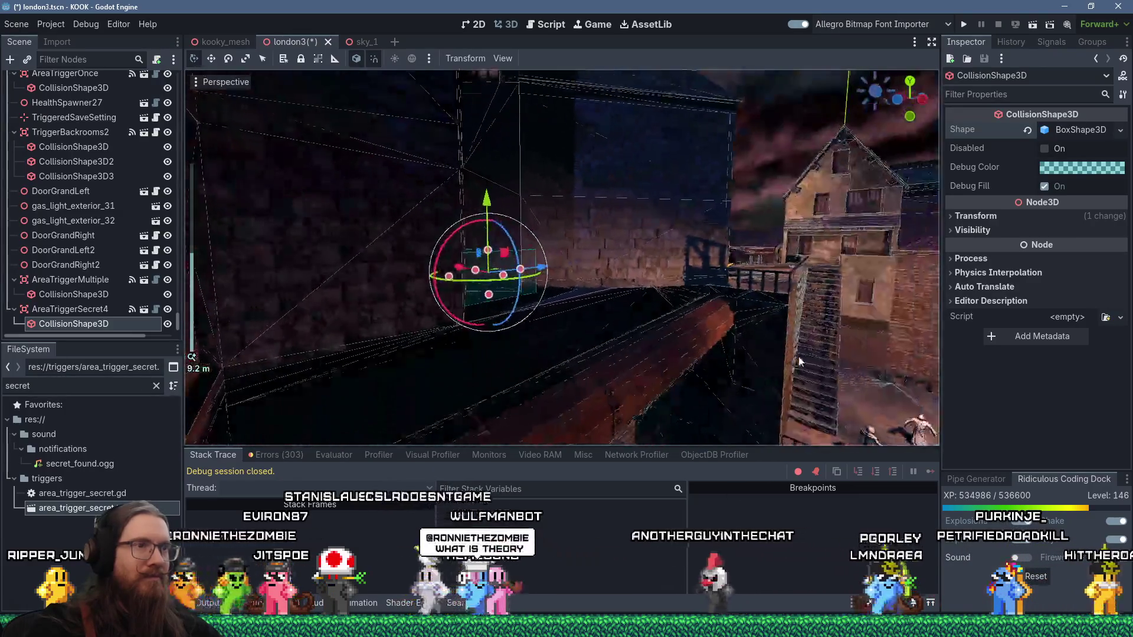
scroll(643, 353, up, 15)
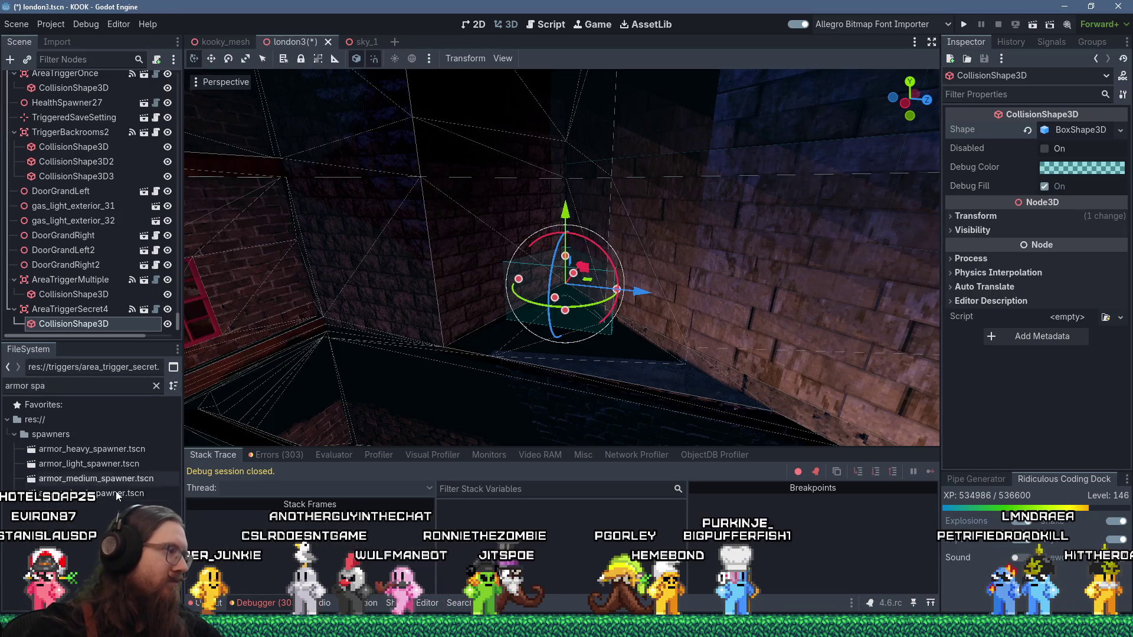
Drop an armor_heavy_spawner inside the secret trigger box and save the london3 scene
mouse_move(91, 449)
mouse_down()
mouse_move(195, 407)
mouse_move(577, 332)
mouse_move(660, 387)
mouse_move(654, 347)
mouse_move(534, 336)
mouse_move(661, 268)
mouse_move(667, 288)
mouse_move(632, 257)
mouse_up()
scroll(614, 360, up, 3)
scroll(661, 268, down, 5)
scroll(633, 254, down, 2)
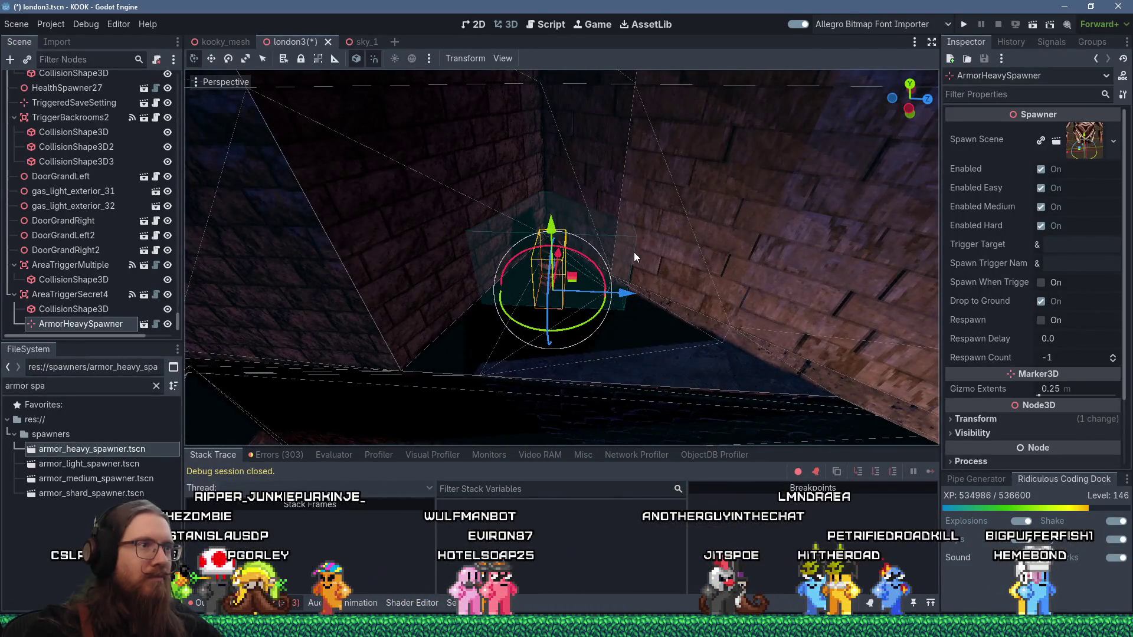
key(ctrl+s)
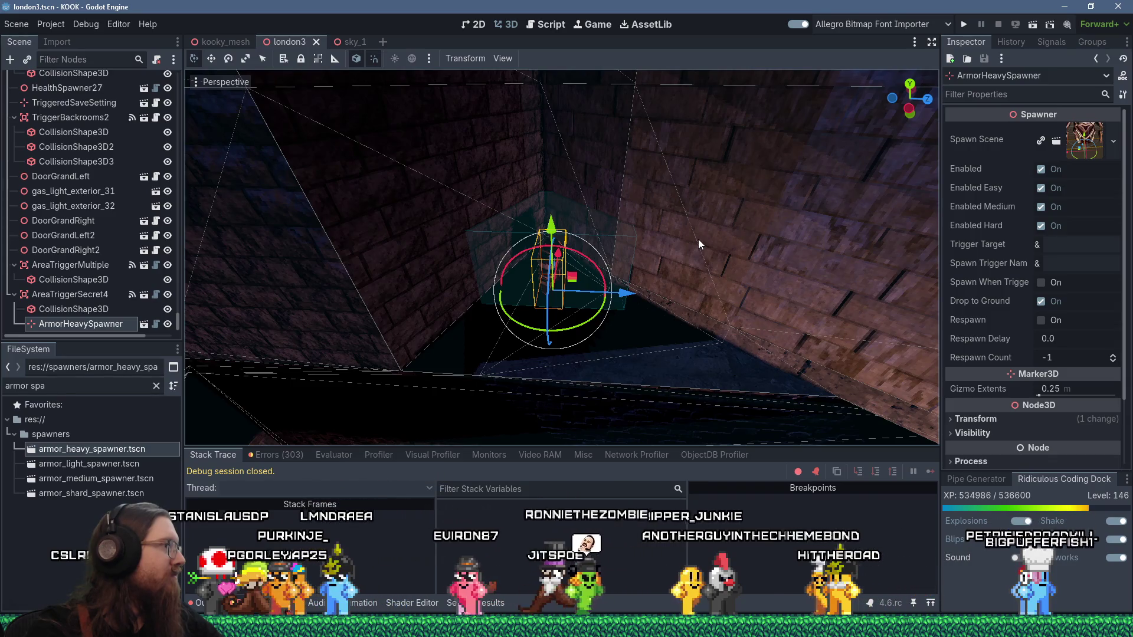
click(567, 626)
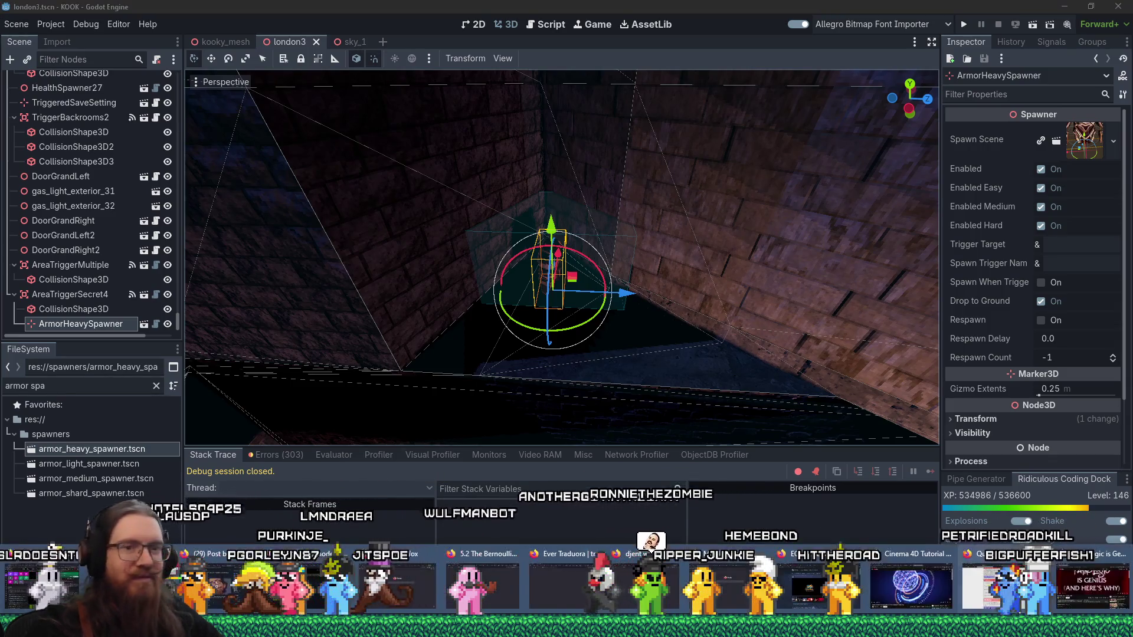
In Firefox, show the 'skylight social' results tab and move it to the end of the tab row
click(1006, 574)
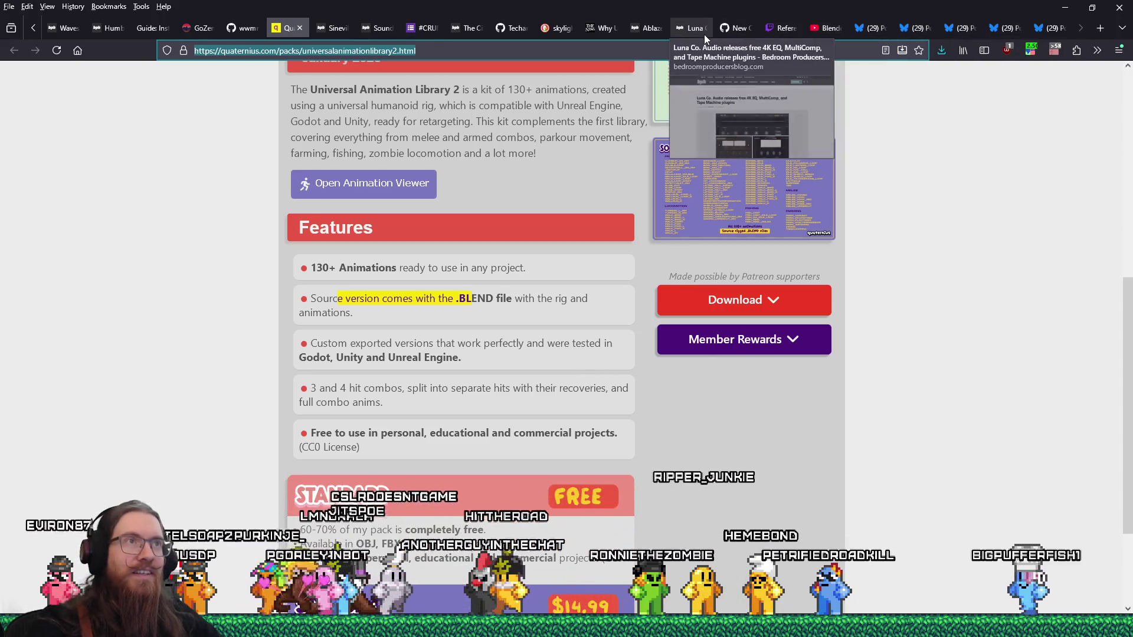
click(553, 31)
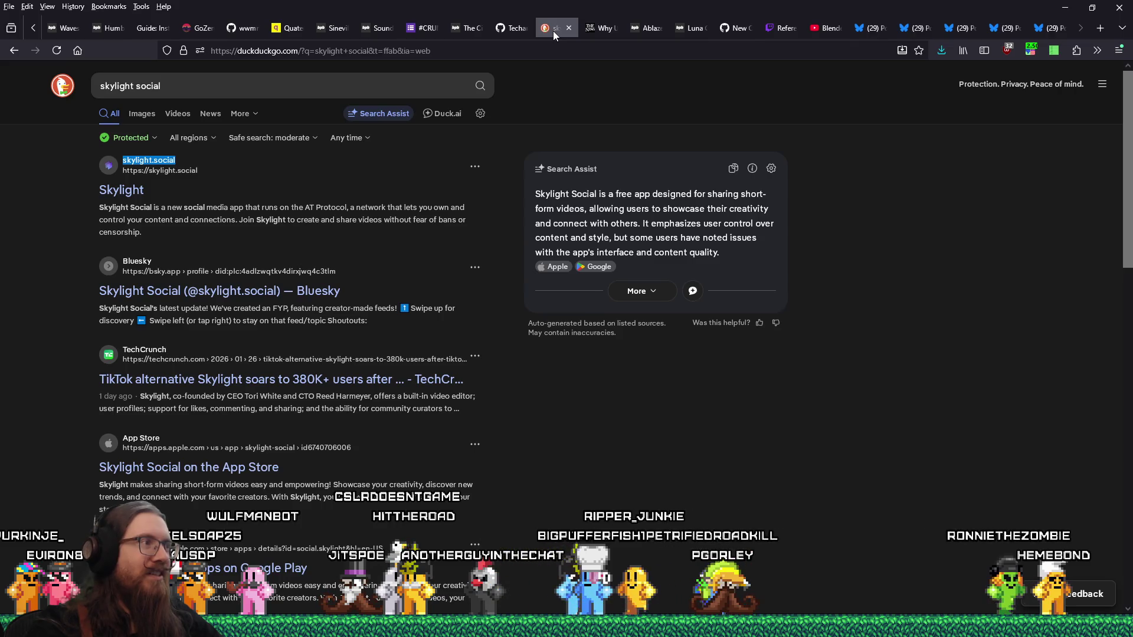
drag(557, 31, 1063, 34)
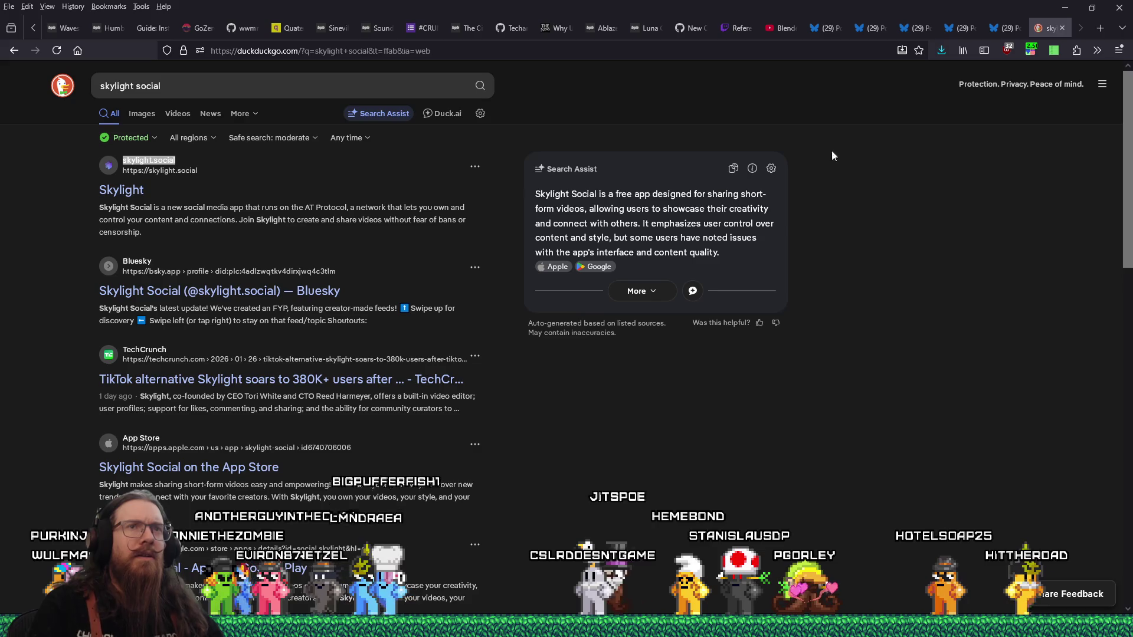
Glance at the Bluesky post tab, then return to the 'skylight social' search results
click(995, 34)
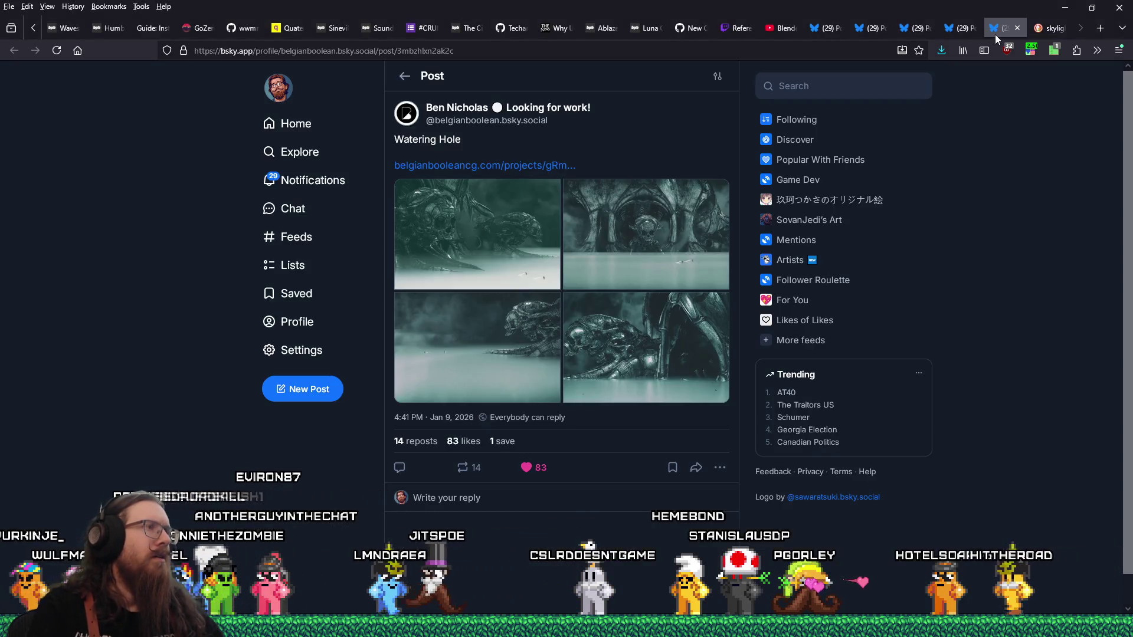
click(1049, 26)
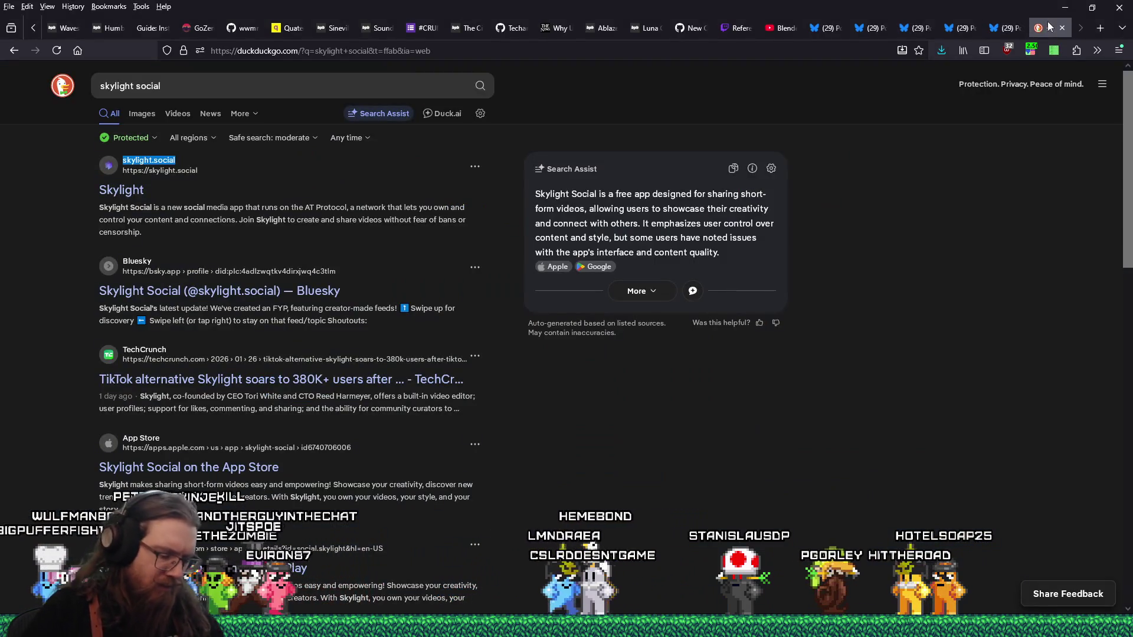